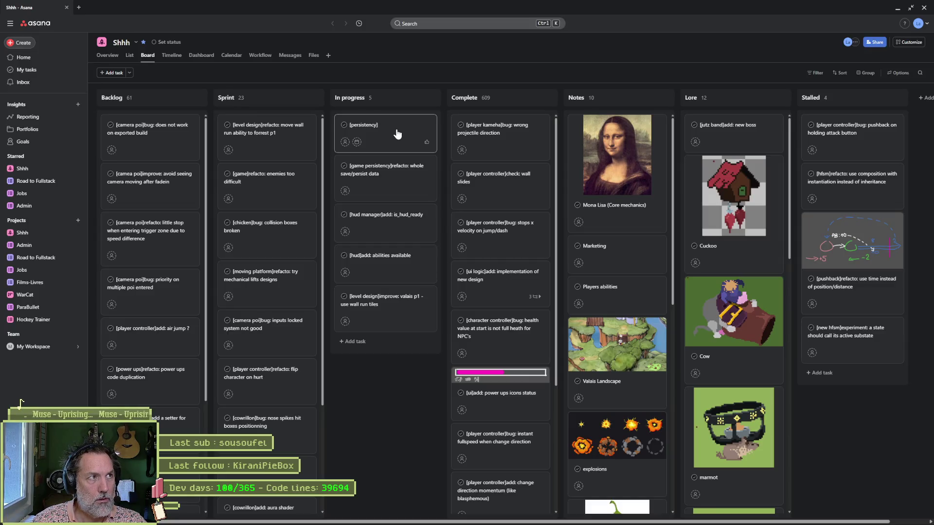
# Retitle the persistency card 'add: level complete mechanisme' and add a '[persistency]add: save on level complete' task.
pyautogui.write('add:')
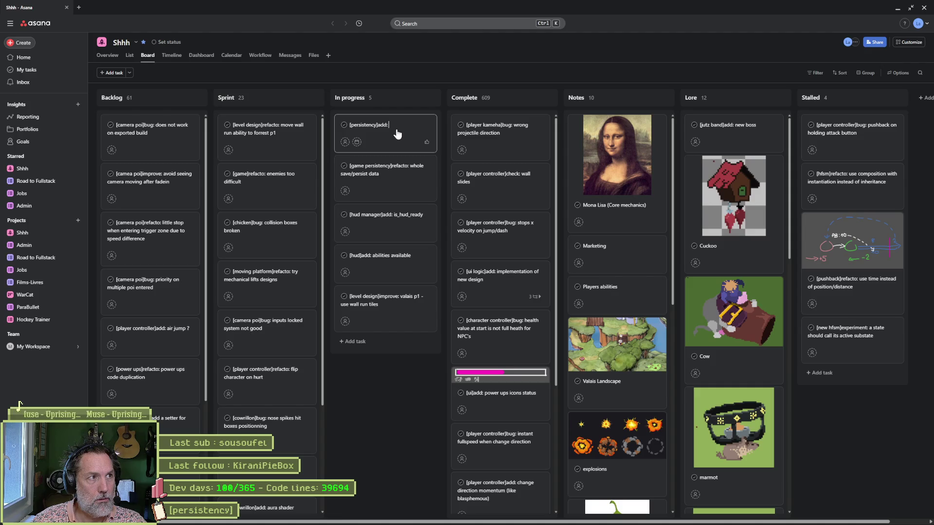
pyautogui.write(' level complete mechanisme')
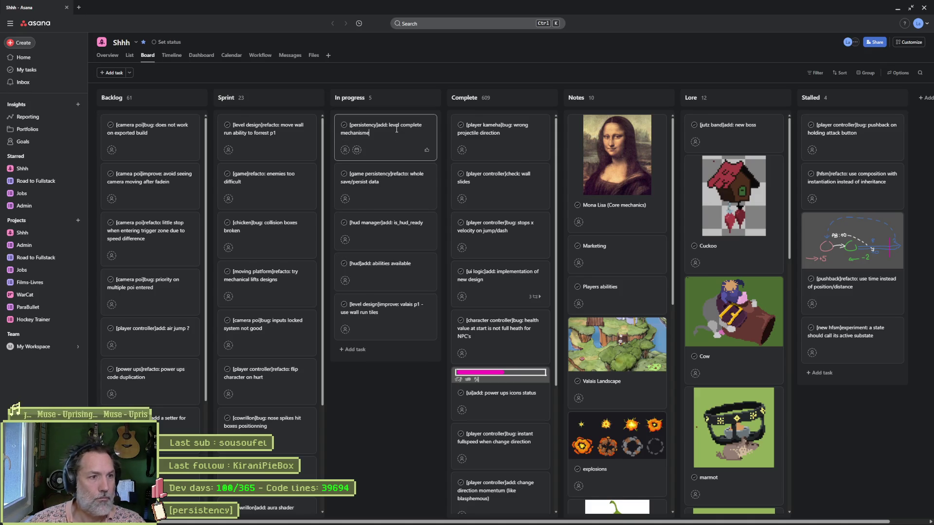
pyautogui.click(376, 382)
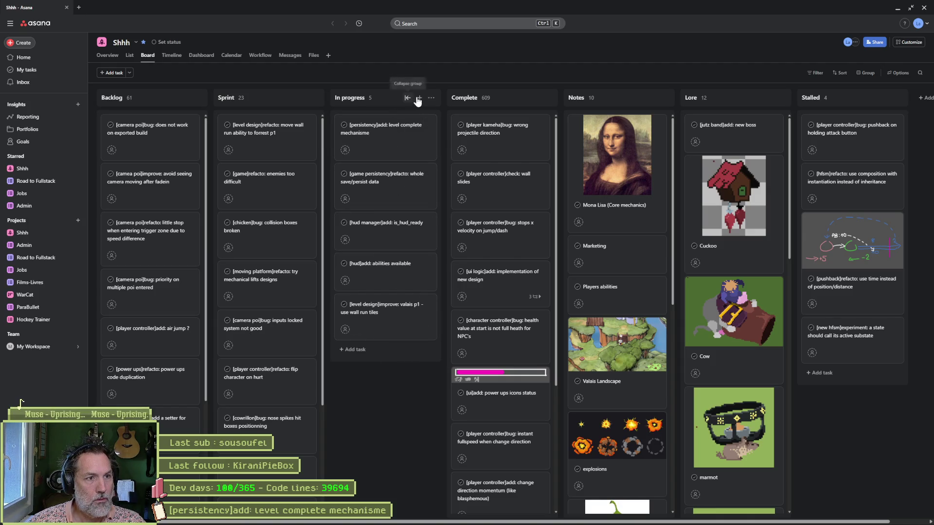
pyautogui.click(418, 99)
pyautogui.write('[')
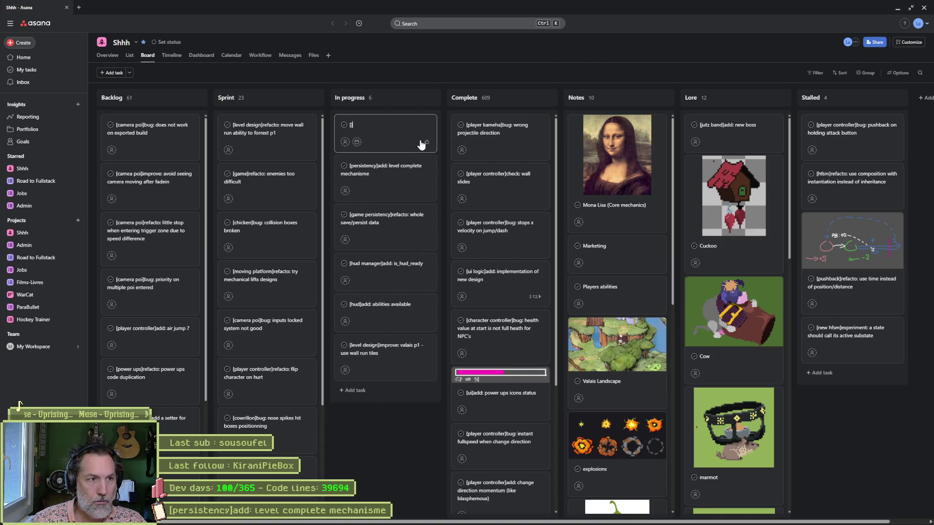
pyautogui.write('persistency]')
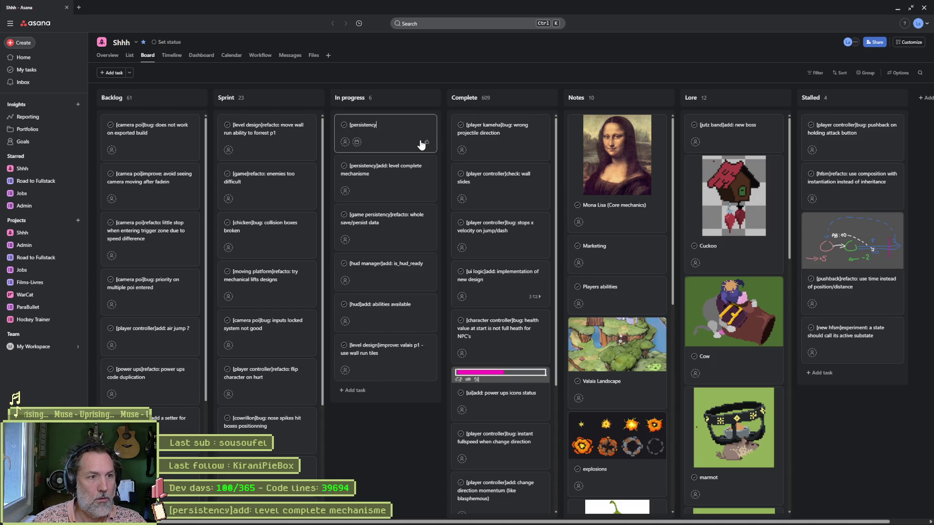
pyautogui.write('add: sa')
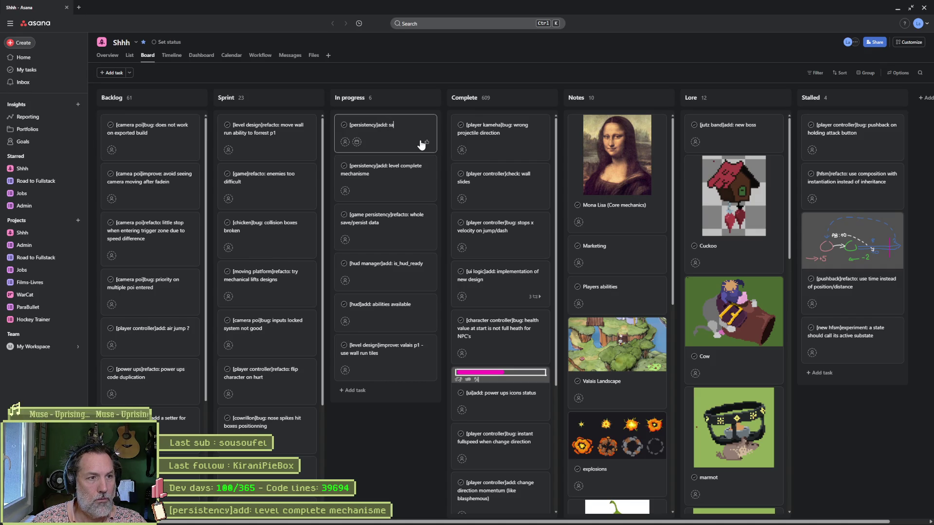
pyautogui.write('ve on level complete')
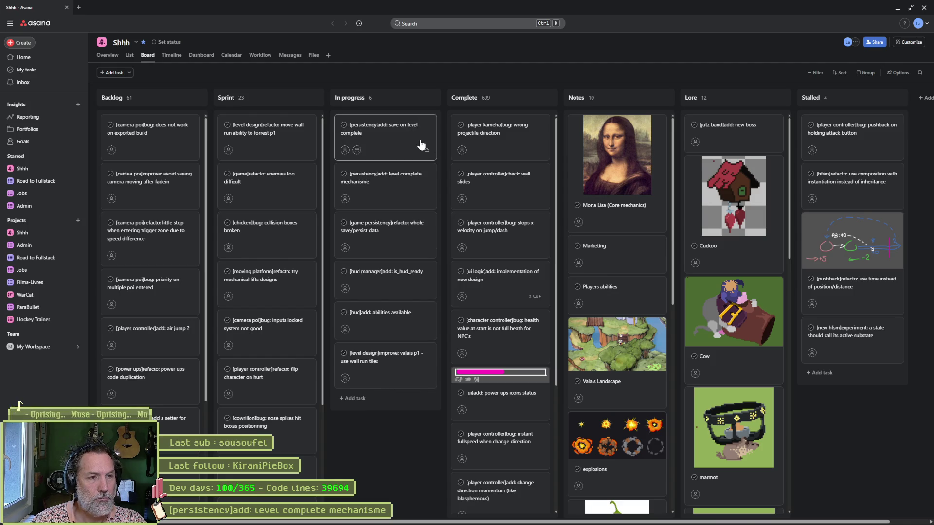
# Start another In progress card by pasting the same title and trimming its last word.
pyautogui.hotkey('ctrl', 'a')
pyautogui.hotkey('ctrl', 'c')
pyautogui.press('Return')
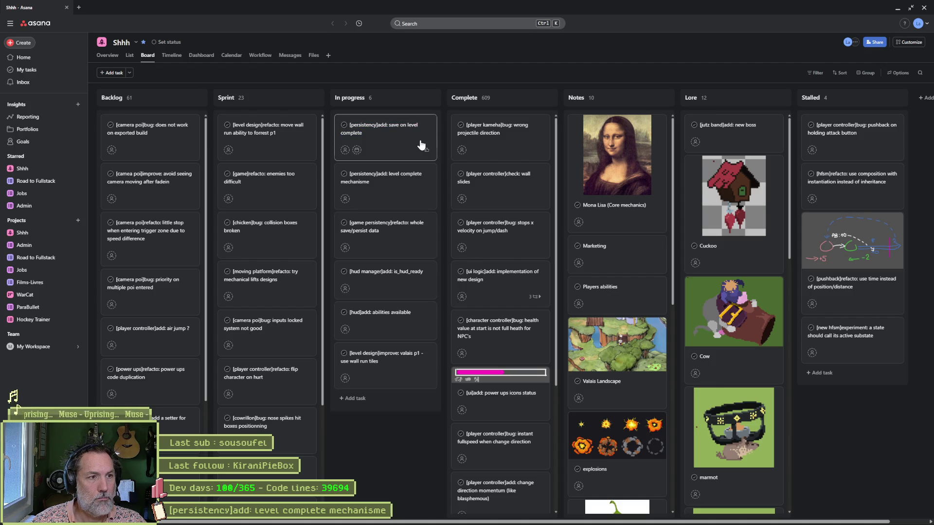
pyautogui.hotkey('ctrl', 'v')
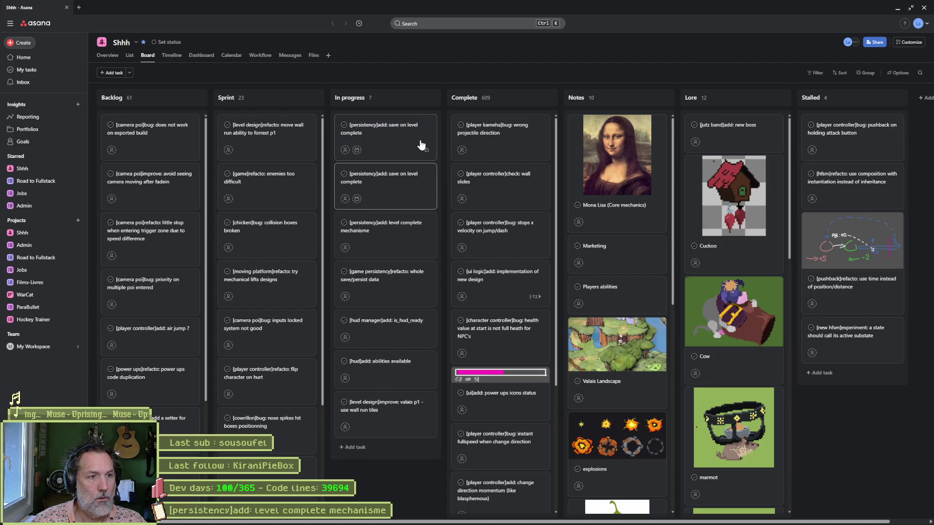
pyautogui.hotkey('ctrl', 'BackSpace')
pyautogui.hotkey('ctrl', 'BackSpace')
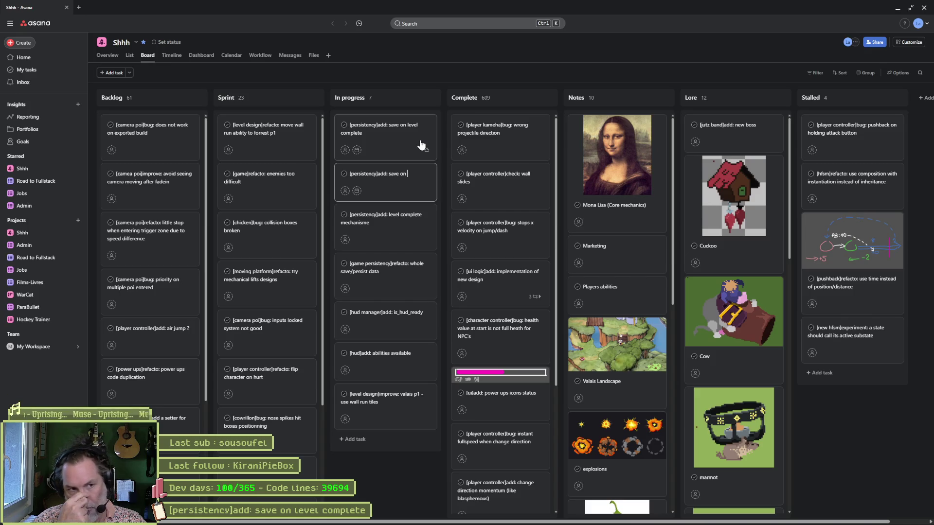
# Rework the duplicate card's title through several drafts into '[persistency]add: save data (TBD)' and save it.
pyautogui.press('BackSpace')
pyautogui.press('BackSpace')
pyautogui.write('player stats and level')
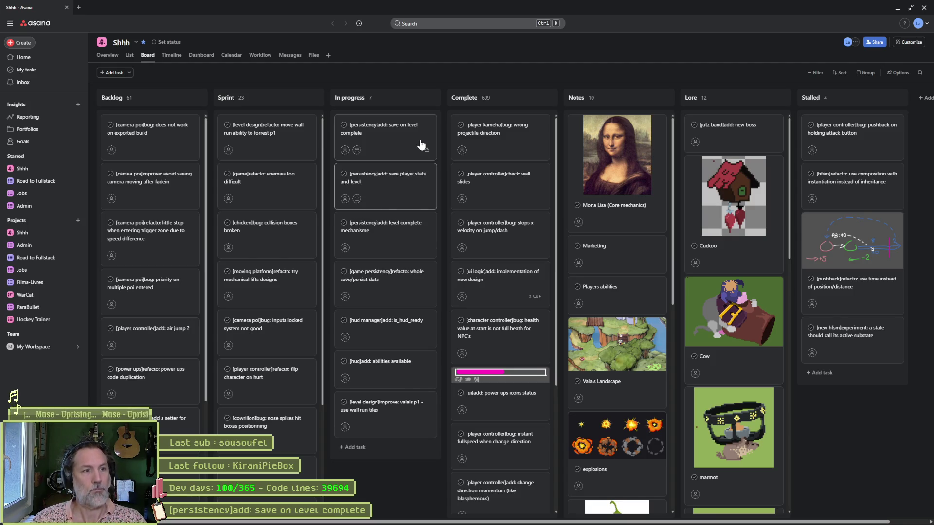
pyautogui.press('BackSpace')
pyautogui.press('BackSpace')
pyautogui.press('BackSpace')
pyautogui.write('curr')
pyautogui.press('BackSpace')
pyautogui.press('BackSpace')
pyautogui.press('BackSpace')
pyautogui.write('ompleted levels')
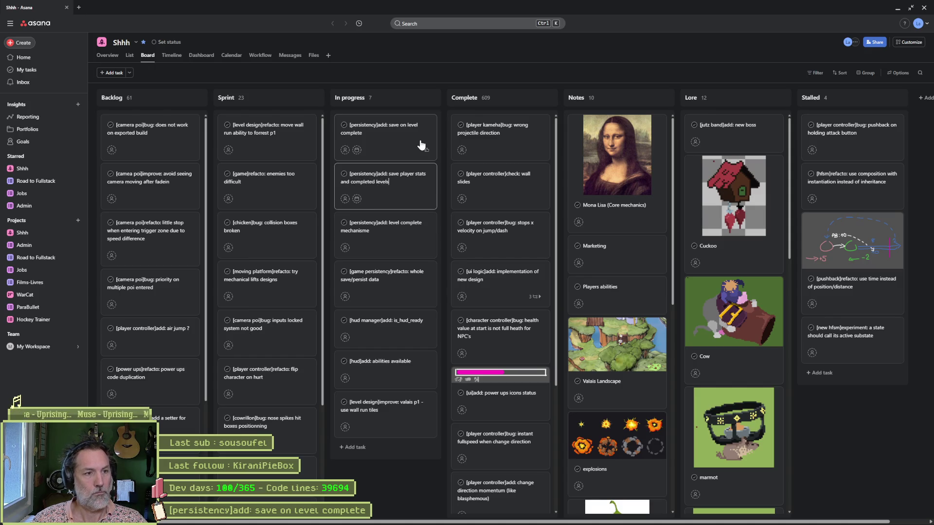
pyautogui.hotkey('ctrl', 'BackSpace')
pyautogui.hotkey('ctrl', 'BackSpace')
pyautogui.hotkey('ctrl', 'BackSpace')
pyautogui.write('dd: save d')
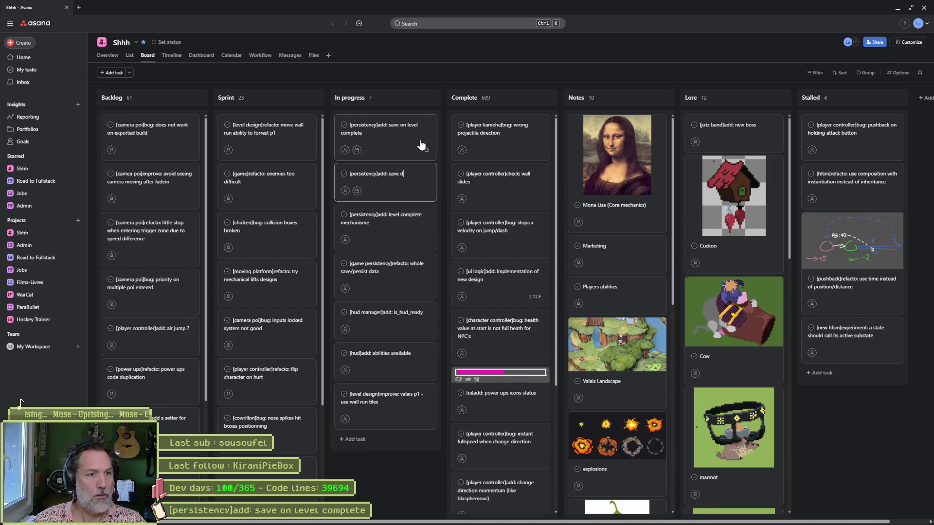
pyautogui.write('ata')
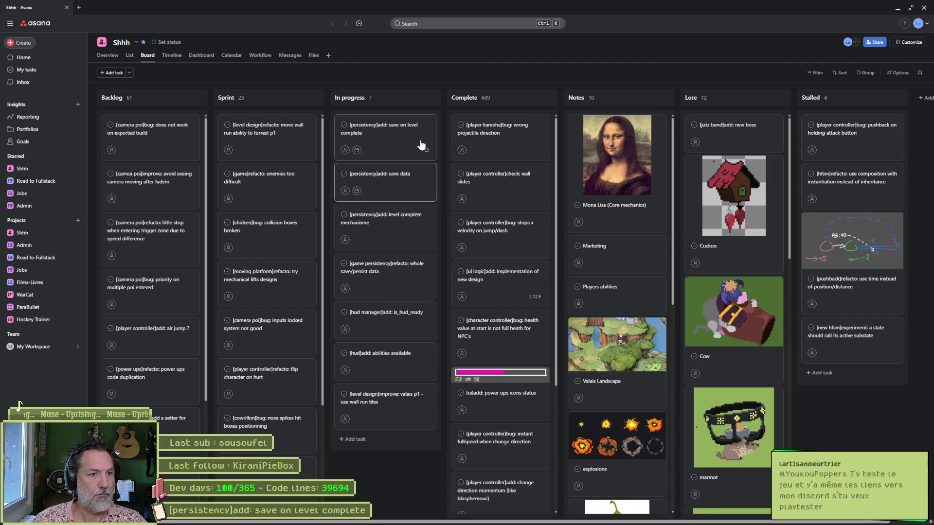
pyautogui.write(' (TBD')
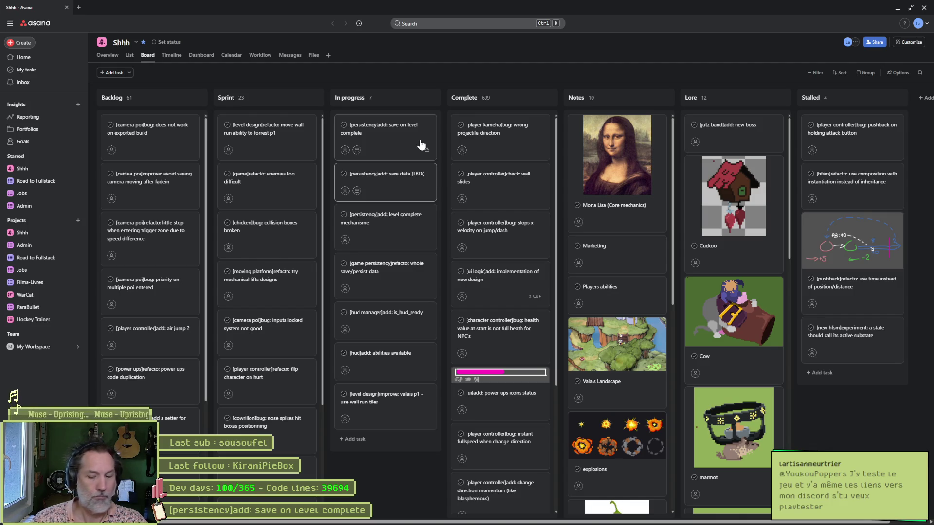
pyautogui.press('Return')
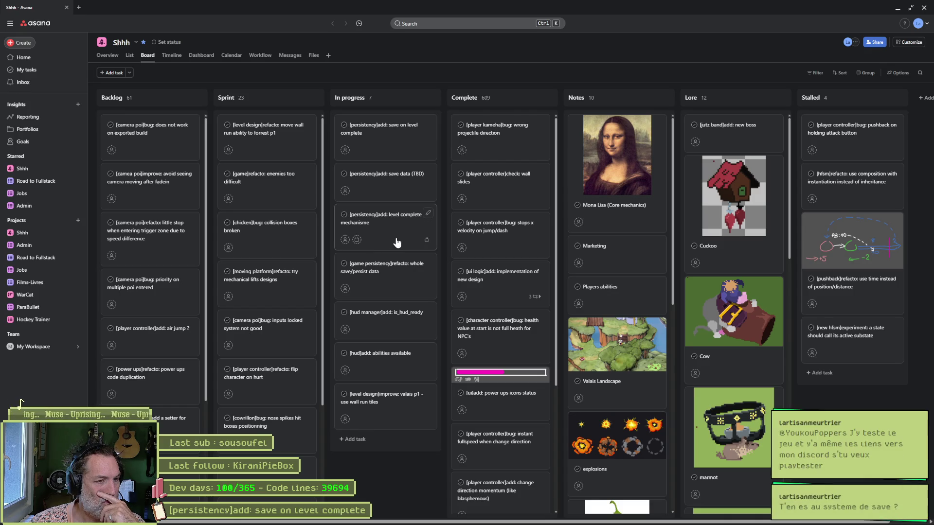
# Permanently delete the '[game persistency]refacto: whole save/persist data' task from its actions menu.
pyautogui.click(393, 277)
pyautogui.click(906, 43)
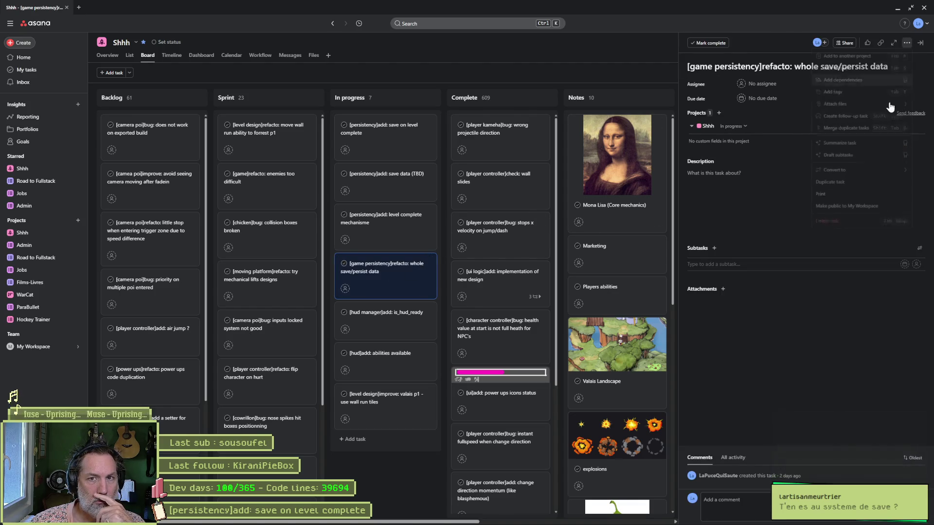
pyautogui.click(841, 238)
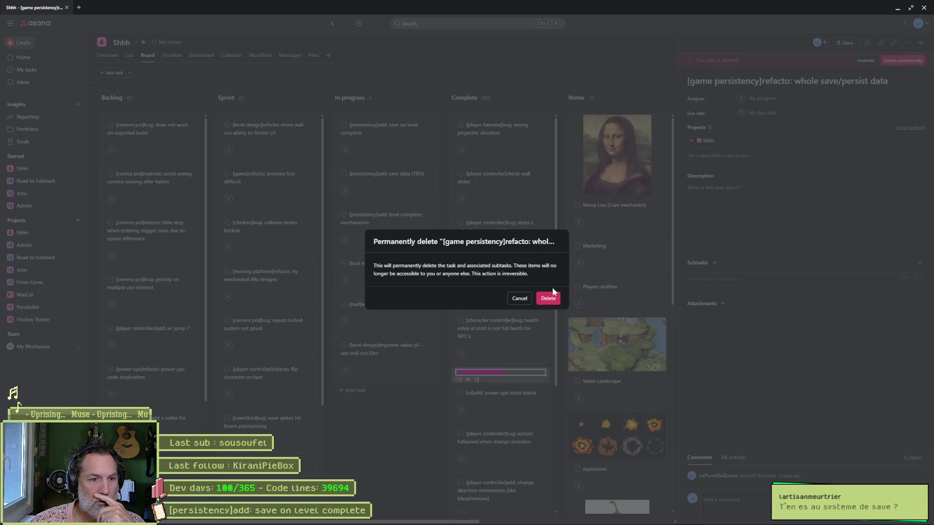
pyautogui.click(546, 297)
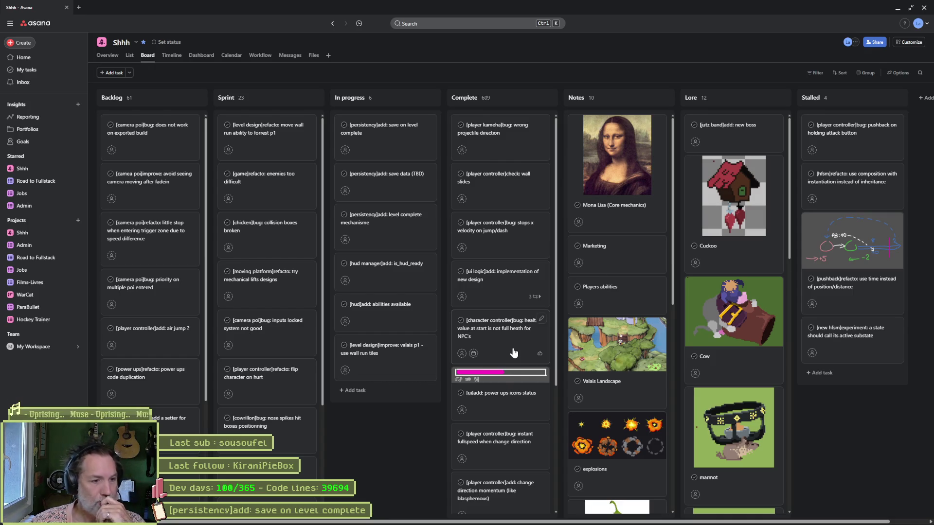
# Launch a new blank browser window from the taskbar.
pyautogui.moveTo(516, 521)
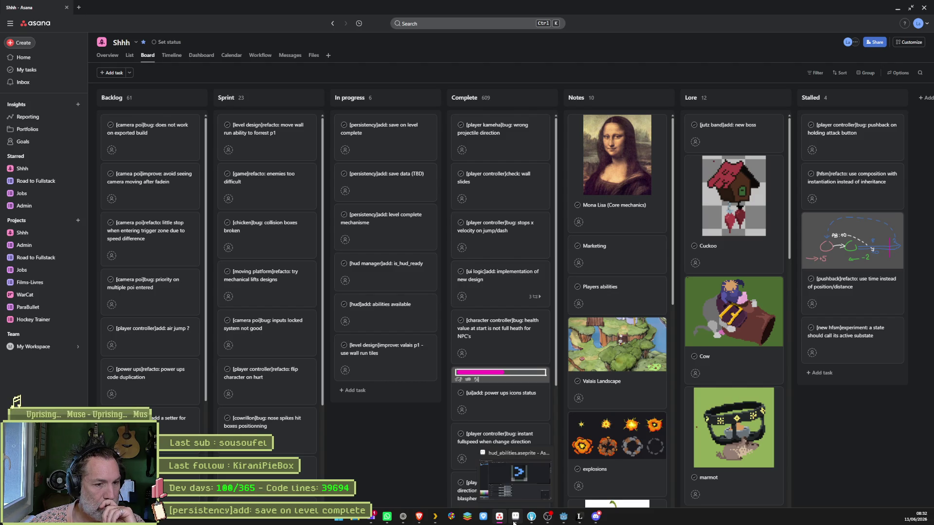
pyautogui.moveTo(595, 519)
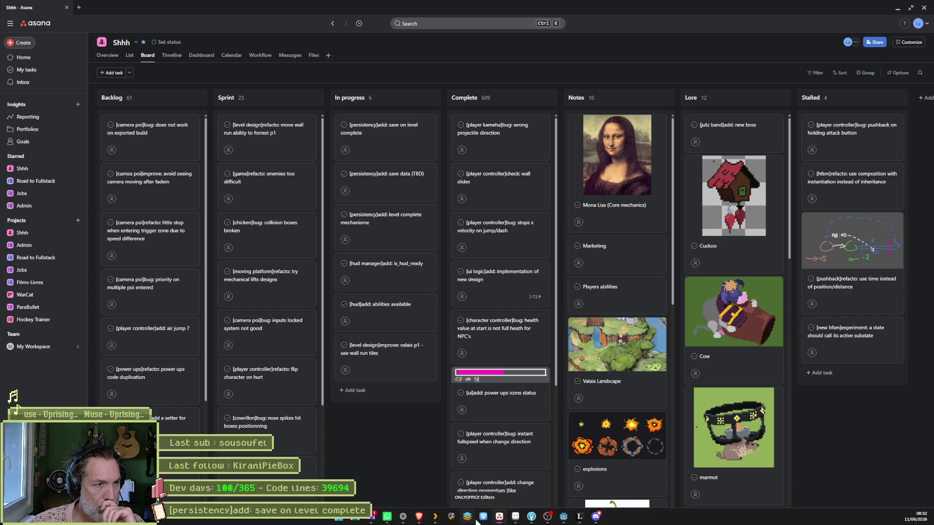
pyautogui.moveTo(416, 521)
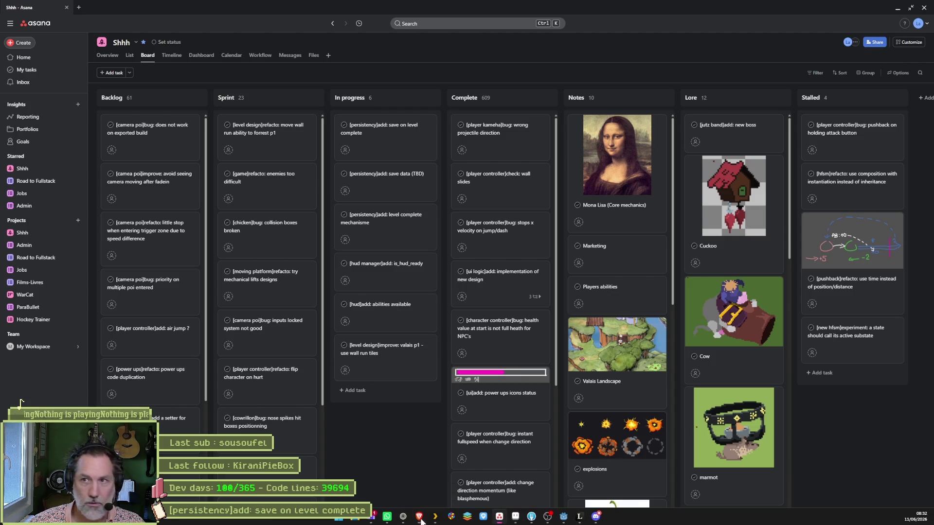
pyautogui.click(407, 520)
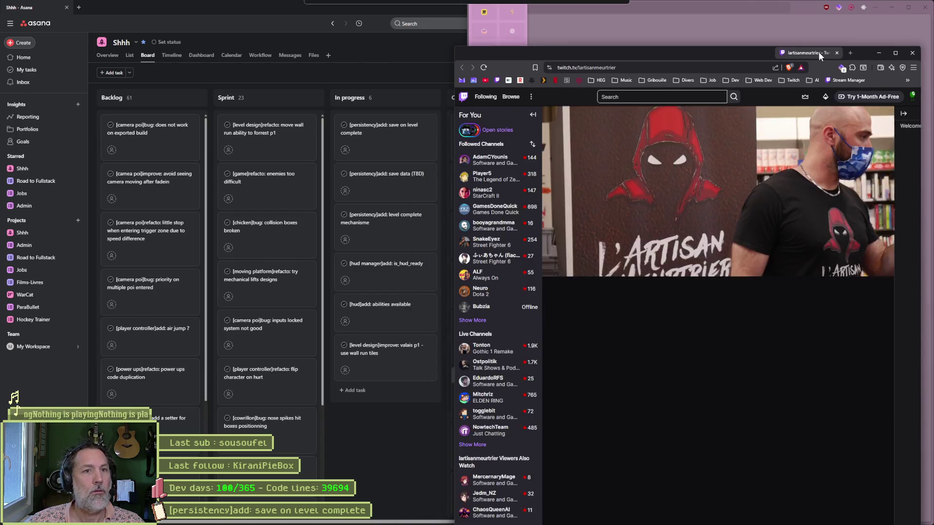
# Load the streamer's Twitch channel, pause its preview, list past videos and play a broadcast fullscreen.
pyautogui.doubleClick(818, 51)
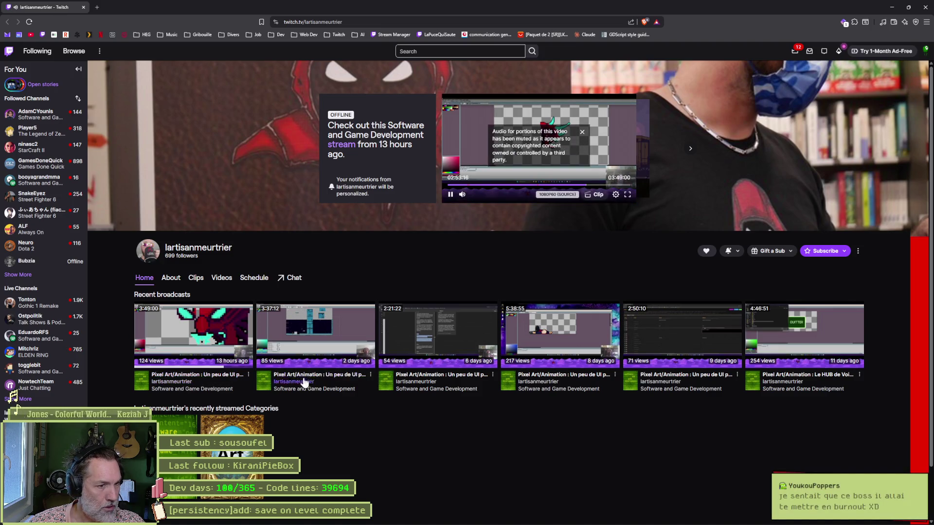
pyautogui.click(450, 196)
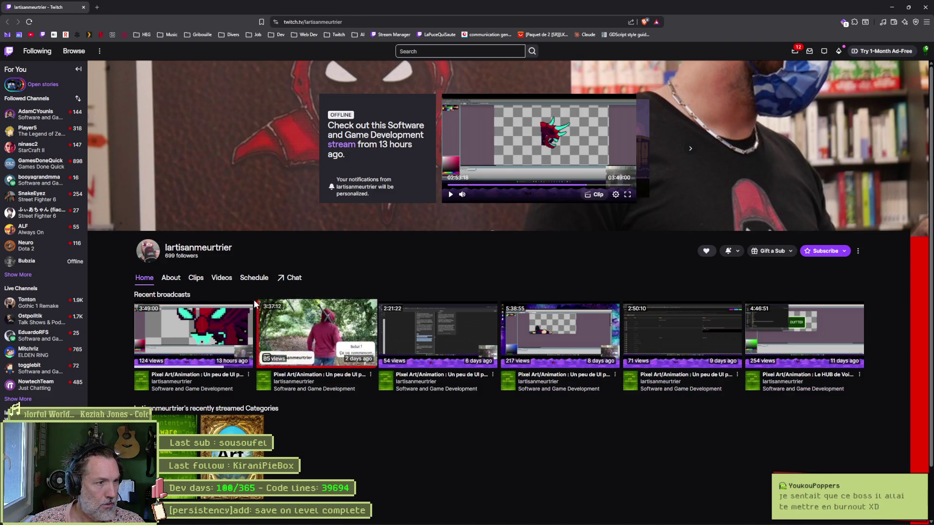
pyautogui.click(222, 278)
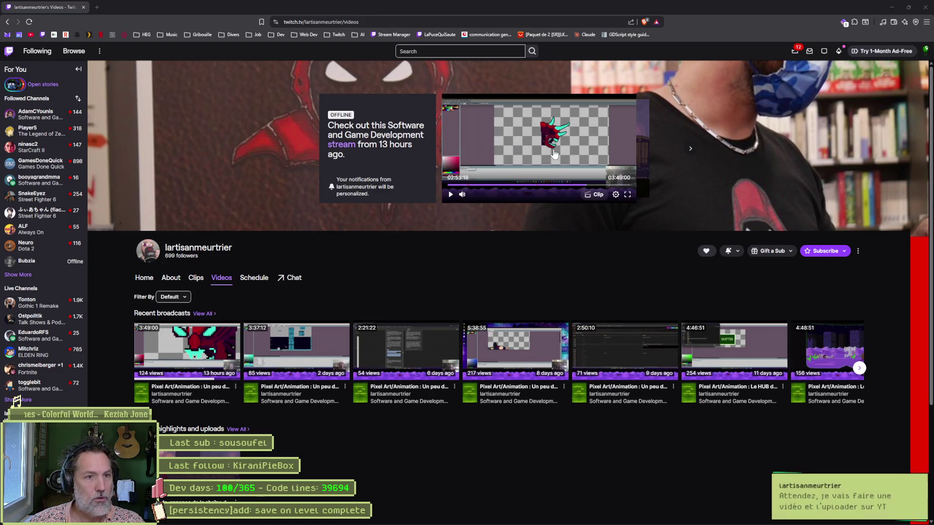
pyautogui.click(628, 196)
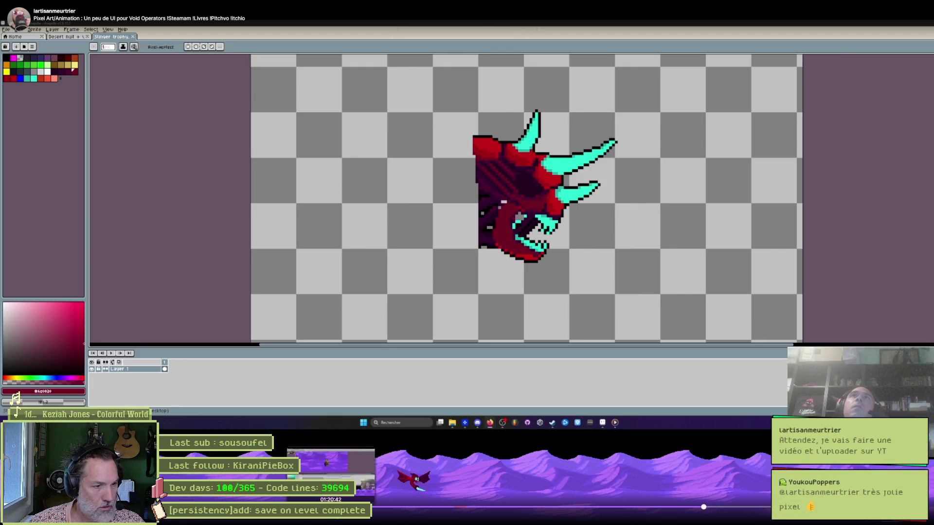
# Skim the VOD at about 01:37, the game menu, 02:17:30 and the space shooter footage, then exit.
pyautogui.click(397, 509)
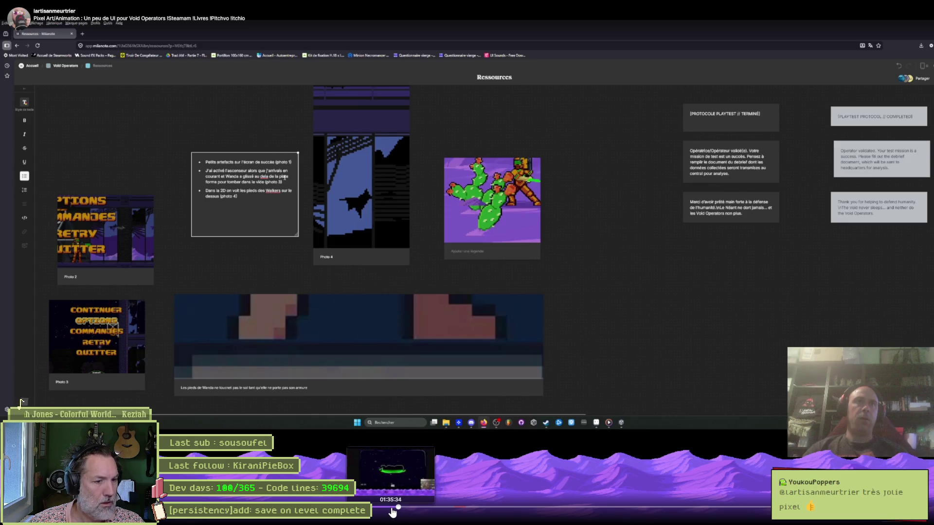
pyautogui.click(392, 510)
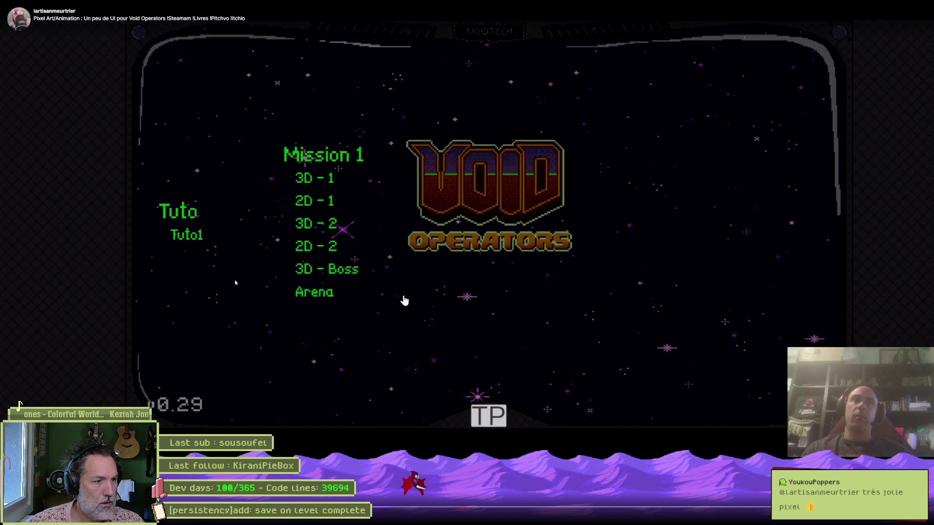
pyautogui.click(457, 313)
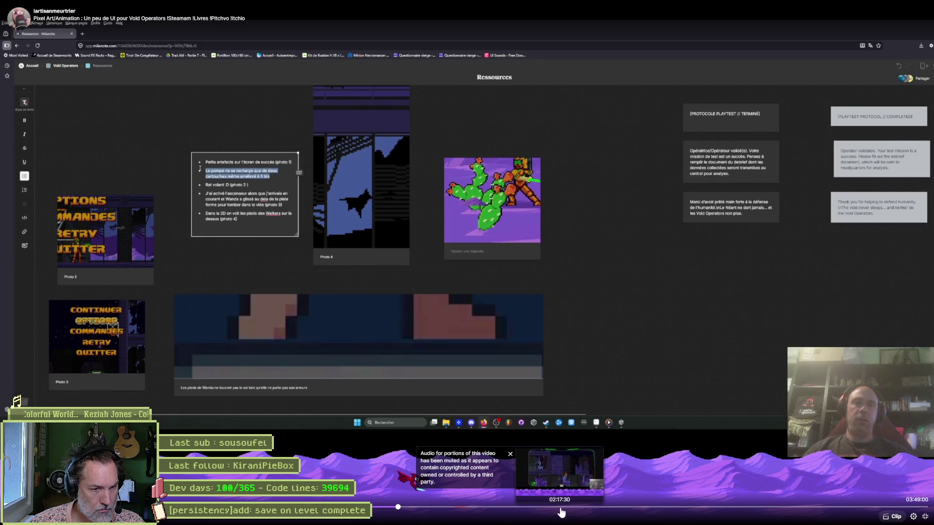
pyautogui.click(561, 512)
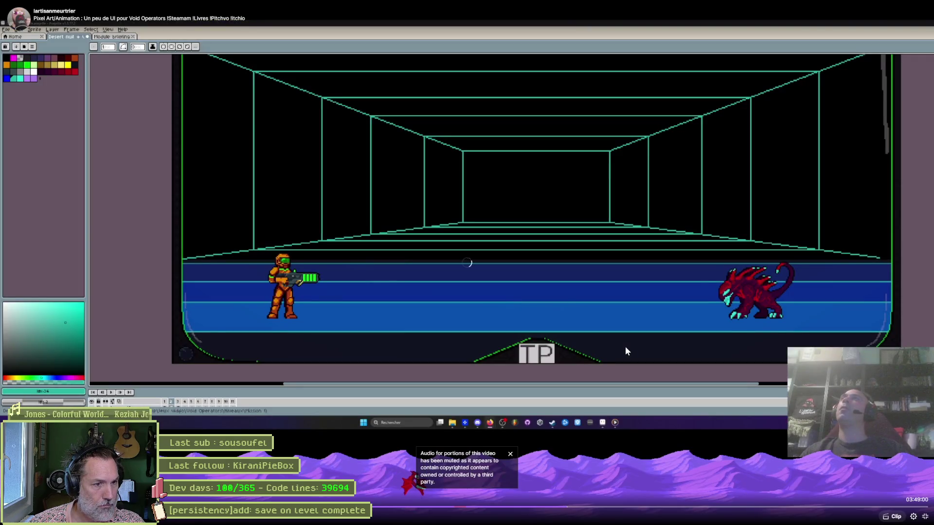
pyautogui.click(590, 508)
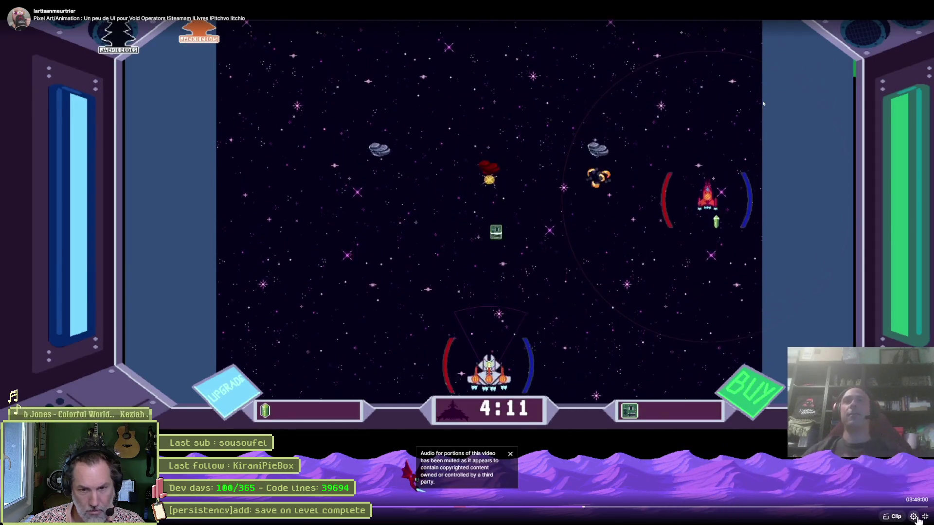
pyautogui.click(924, 517)
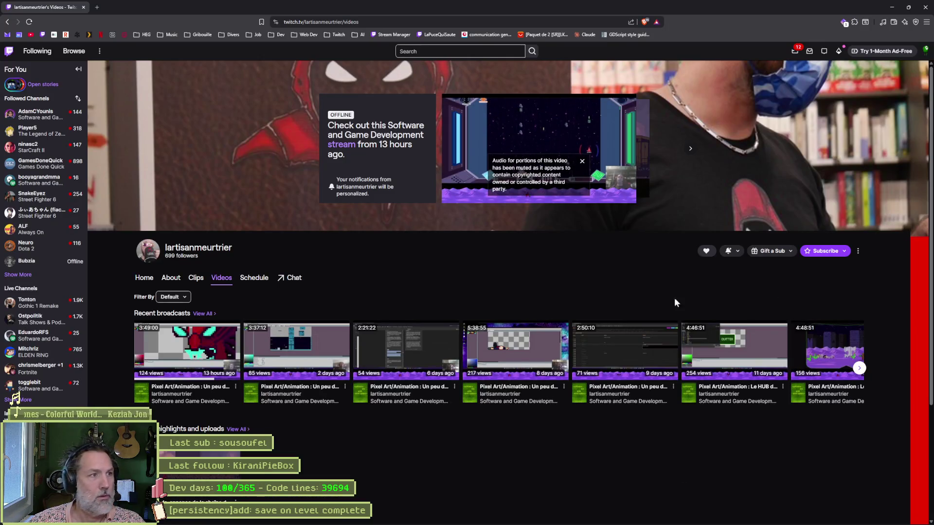
pyautogui.press('ctrl+super+Right')
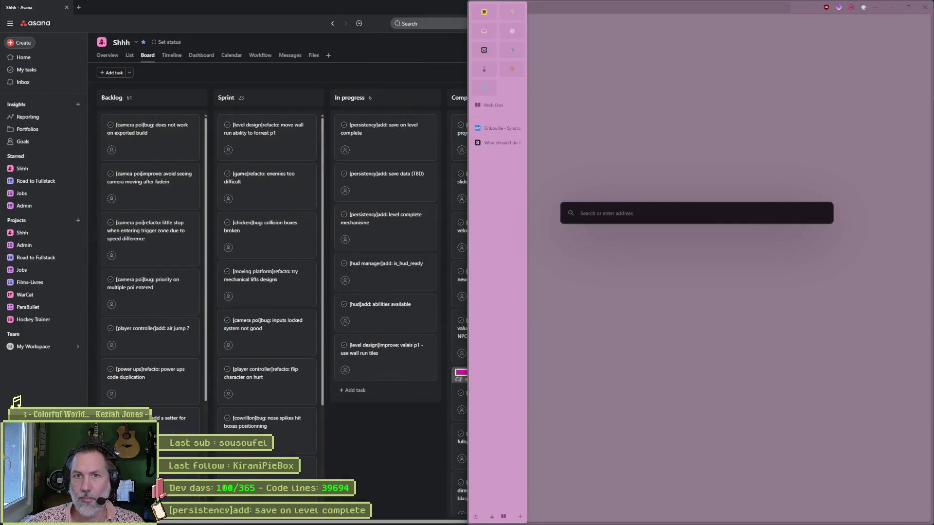
# Close the browser covering the Asana board, review the tasks, then minimize Asana.
pyautogui.click(920, 11)
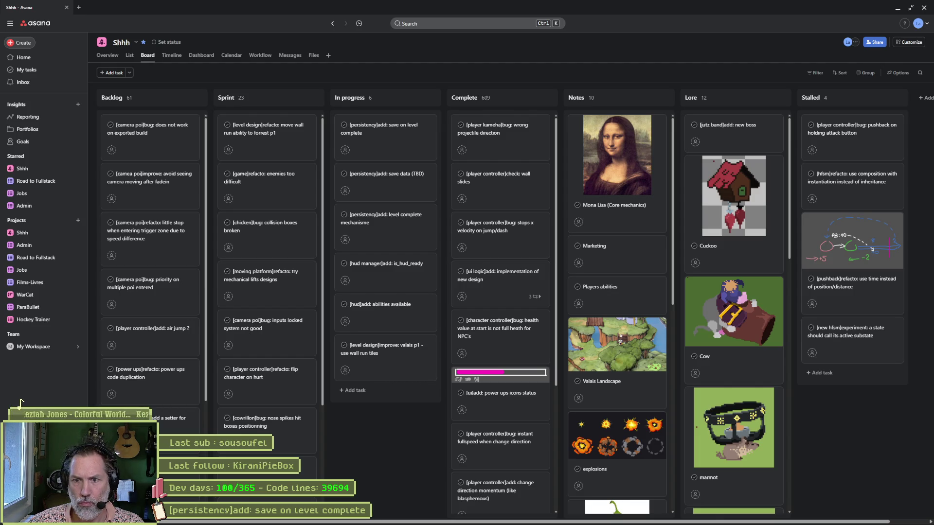
pyautogui.click(897, 11)
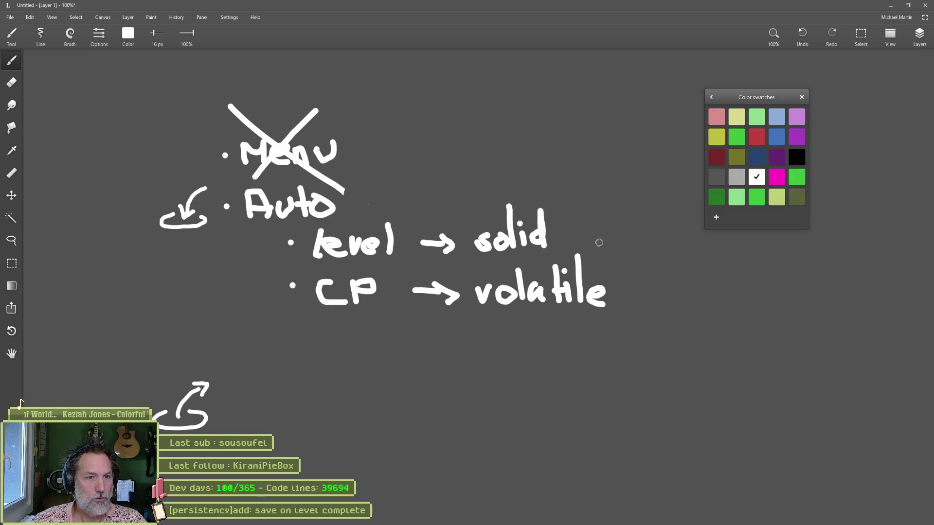
# Handwrite 'Player Data' and 'Levels' beneath it on the whiteboard.
pyautogui.hscroll(4, 598, 242)
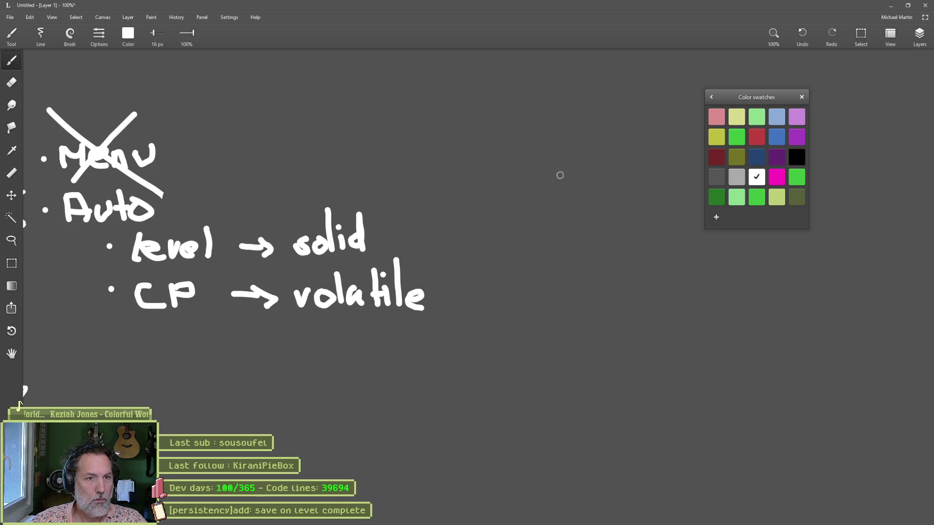
pyautogui.moveTo(558, 165)
pyautogui.mouseDown()
pyautogui.moveTo(562, 193)
pyautogui.moveTo(564, 178)
pyautogui.moveTo(625, 195)
pyautogui.moveTo(634, 216)
pyautogui.mouseUp()
pyautogui.moveTo(656, 187)
pyautogui.mouseDown()
pyautogui.moveTo(678, 194)
pyautogui.moveTo(690, 168)
pyautogui.mouseUp()
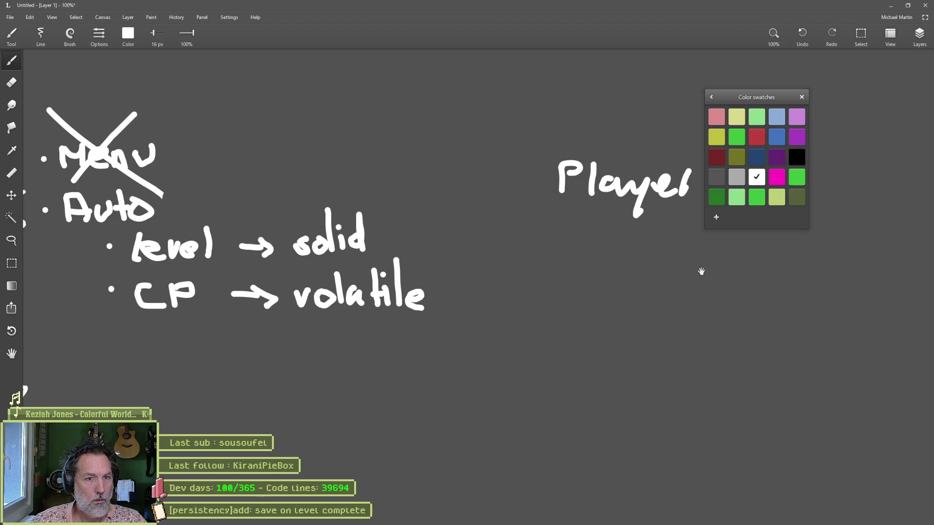
pyautogui.moveTo(701, 271); pyautogui.dragTo(487, 303)
pyautogui.moveTo(504, 188)
pyautogui.mouseDown()
pyautogui.moveTo(507, 227)
pyautogui.moveTo(572, 214)
pyautogui.moveTo(576, 228)
pyautogui.mouseUp()
pyautogui.moveTo(586, 184); pyautogui.dragTo(591, 228)
pyautogui.moveTo(575, 212)
pyautogui.mouseDown()
pyautogui.moveTo(605, 209)
pyautogui.moveTo(634, 225)
pyautogui.mouseUp()
pyautogui.moveTo(337, 255)
pyautogui.mouseDown()
pyautogui.moveTo(357, 298)
pyautogui.moveTo(397, 306)
pyautogui.mouseUp()
pyautogui.moveTo(412, 289); pyautogui.dragTo(437, 285)
pyautogui.moveTo(444, 297); pyautogui.dragTo(467, 315)
pyautogui.moveTo(479, 258)
pyautogui.mouseDown()
pyautogui.moveTo(477, 311)
pyautogui.moveTo(486, 316)
pyautogui.moveTo(496, 291)
pyautogui.moveTo(494, 314)
pyautogui.mouseUp()
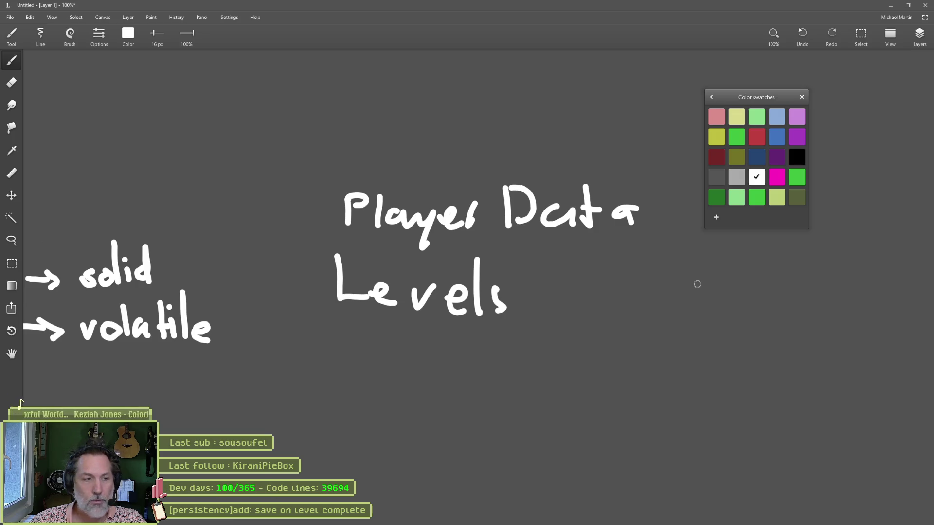
# Pan past the earlier Menu/Auto notes, write 'Settings ?' below Levels, and minimize Leonardo.
pyautogui.moveTo(347, 237); pyautogui.dragTo(627, 233)
pyautogui.moveTo(525, 243)
pyautogui.mouseDown()
pyautogui.moveTo(531, 237)
pyautogui.moveTo(490, 177)
pyautogui.moveTo(370, 181)
pyautogui.mouseUp()
pyautogui.moveTo(501, 188); pyautogui.dragTo(428, 187)
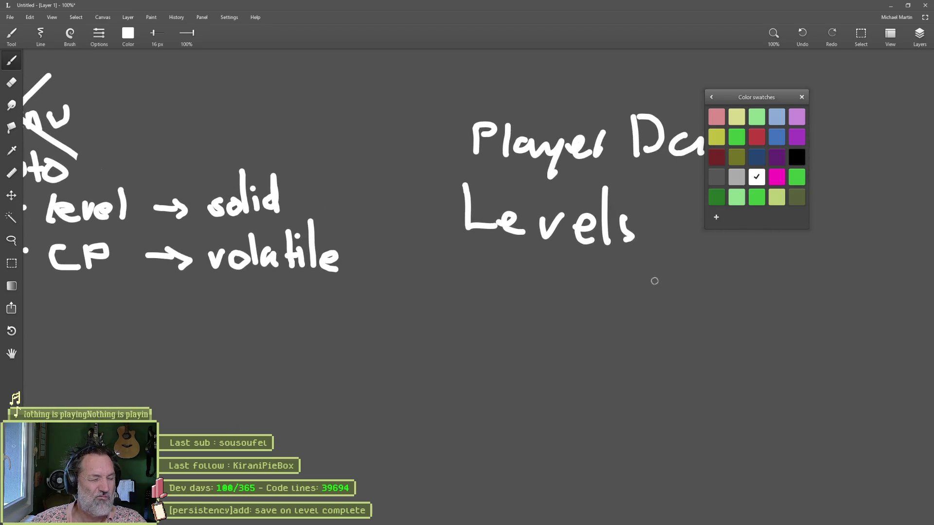
pyautogui.moveTo(702, 308); pyautogui.dragTo(539, 296)
pyautogui.moveTo(330, 255)
pyautogui.mouseDown()
pyautogui.moveTo(312, 263)
pyautogui.moveTo(374, 294)
pyautogui.moveTo(410, 278)
pyautogui.moveTo(481, 275)
pyautogui.moveTo(490, 296)
pyautogui.mouseUp()
pyautogui.moveTo(519, 255); pyautogui.dragTo(526, 280)
pyautogui.click(528, 297)
pyautogui.moveTo(600, 267); pyautogui.dragTo(529, 330)
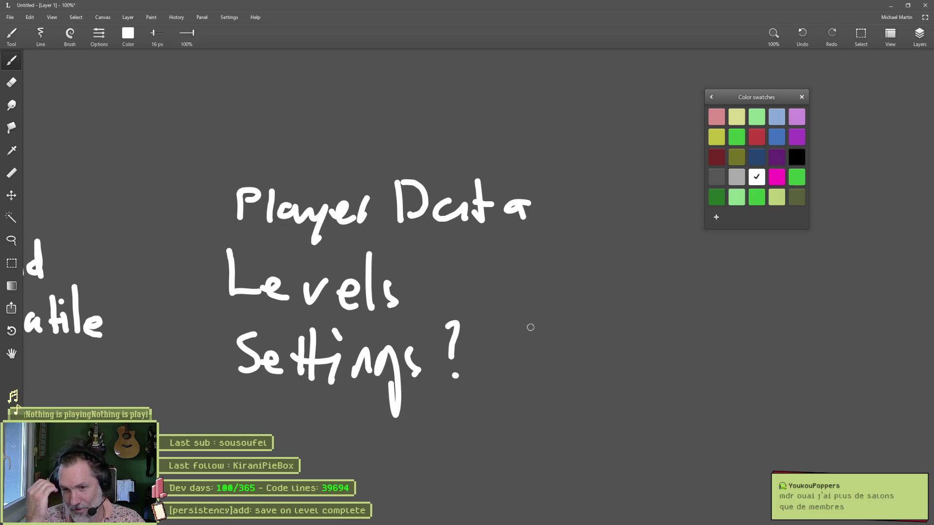
pyautogui.click(890, 6)
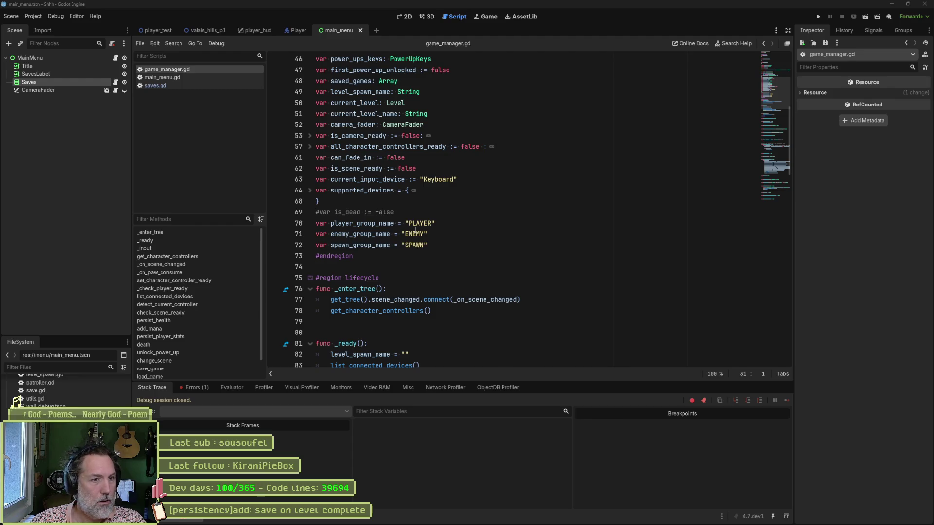
# Click into game_manager.gd at line 68, glance at the whiteboard notes, then bring Asana forward.
pyautogui.click(414, 201)
pyautogui.click(579, 518)
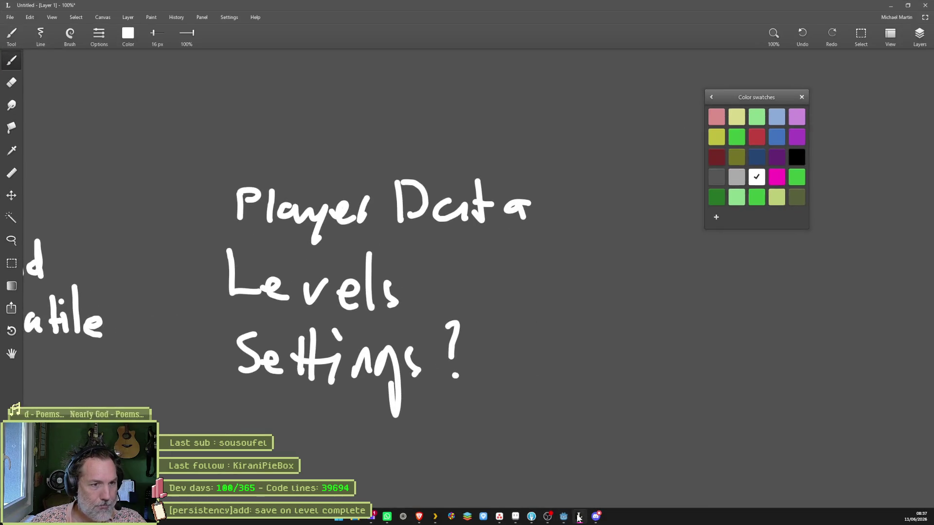
pyautogui.moveTo(277, 320)
pyautogui.mouseDown()
pyautogui.moveTo(627, 307)
pyautogui.moveTo(569, 313)
pyautogui.moveTo(511, 332)
pyautogui.mouseUp()
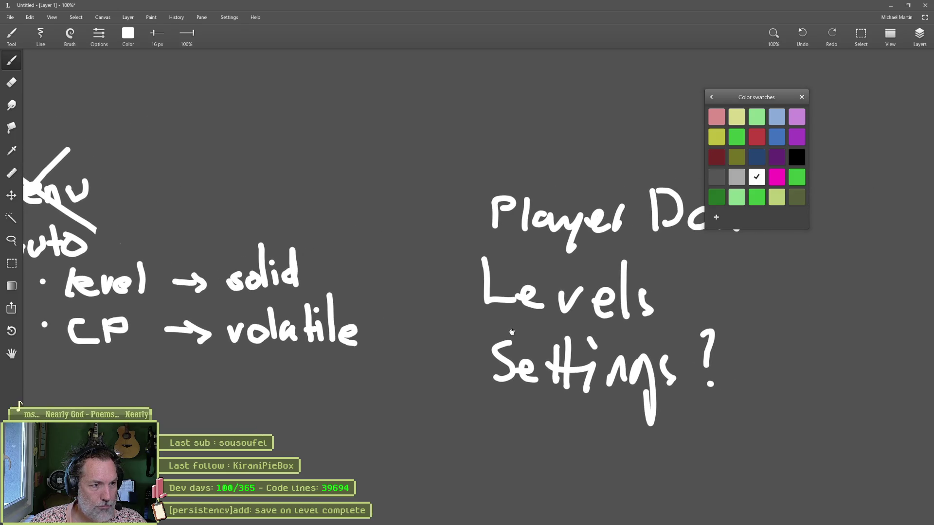
pyautogui.click(890, 8)
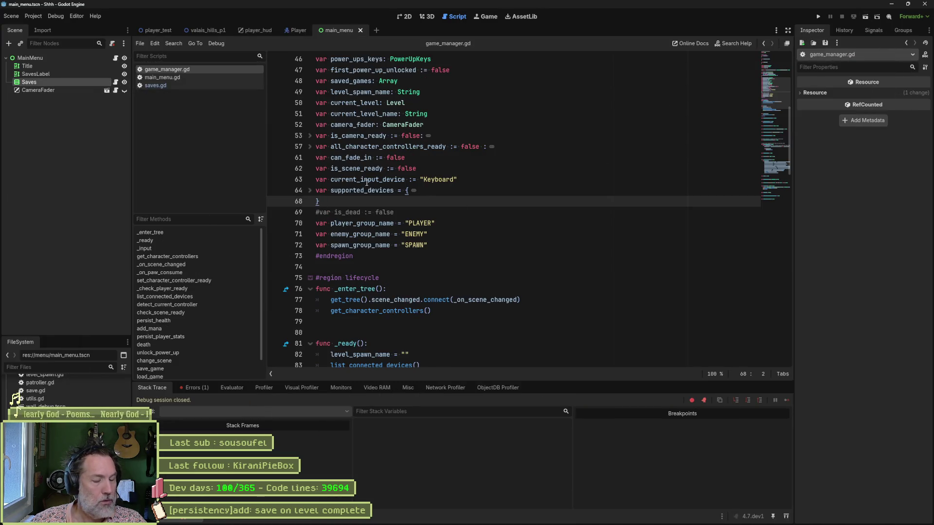
pyautogui.moveTo(418, 523)
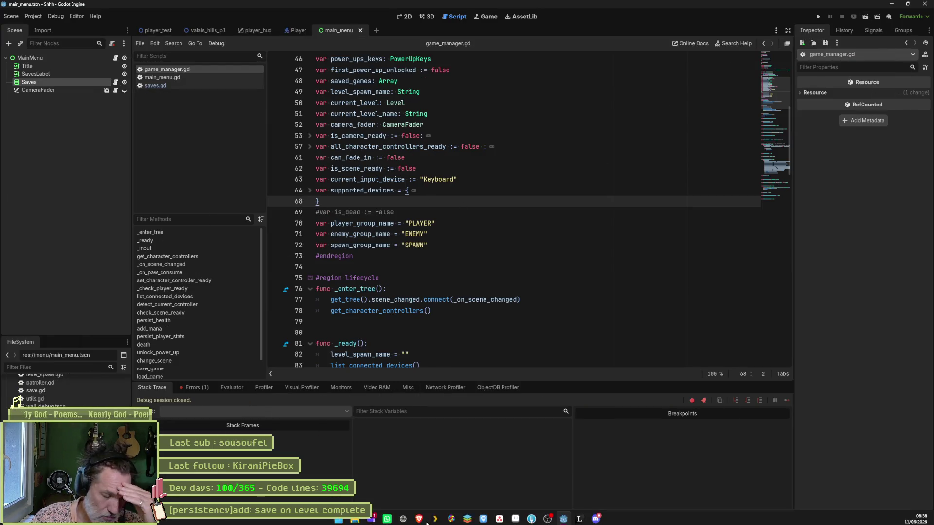
pyautogui.click(498, 519)
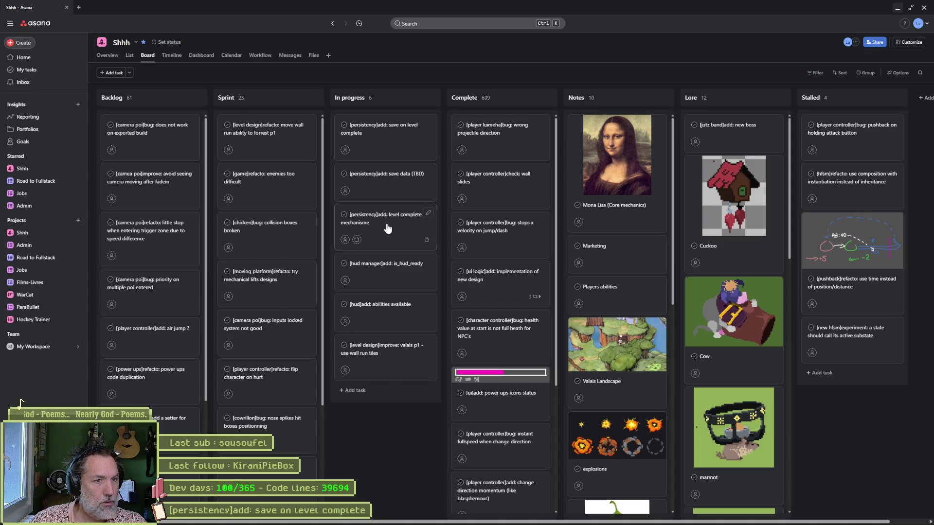
# Move the 'level complete mechanisme' card to the top of In progress, then reopen valais_hills_p1 in Godot.
pyautogui.moveTo(392, 225)
pyautogui.mouseDown()
pyautogui.moveTo(392, 149)
pyautogui.moveTo(408, 145)
pyautogui.mouseUp()
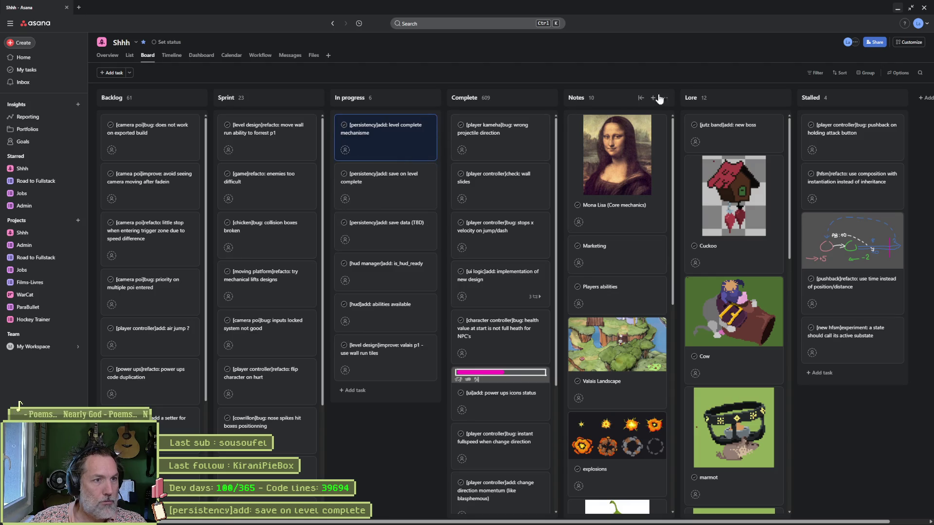
pyautogui.click(896, 8)
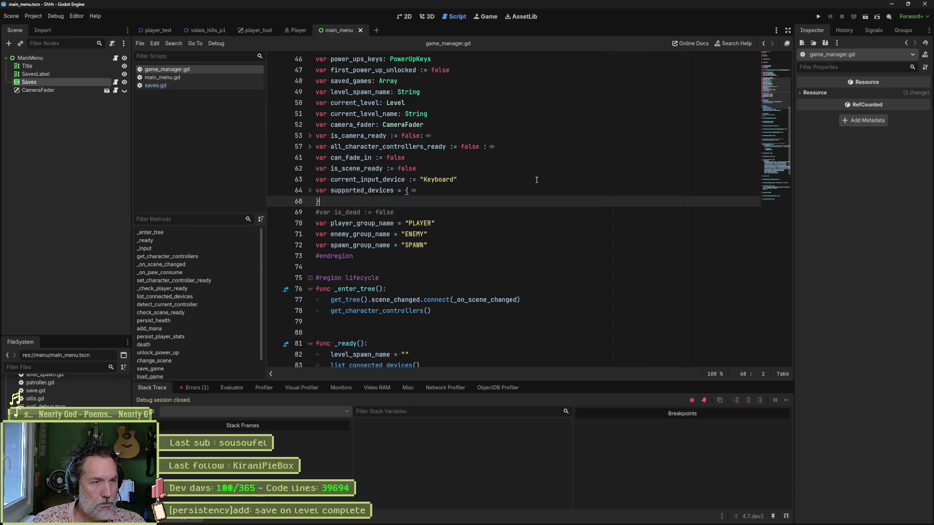
pyautogui.click(209, 31)
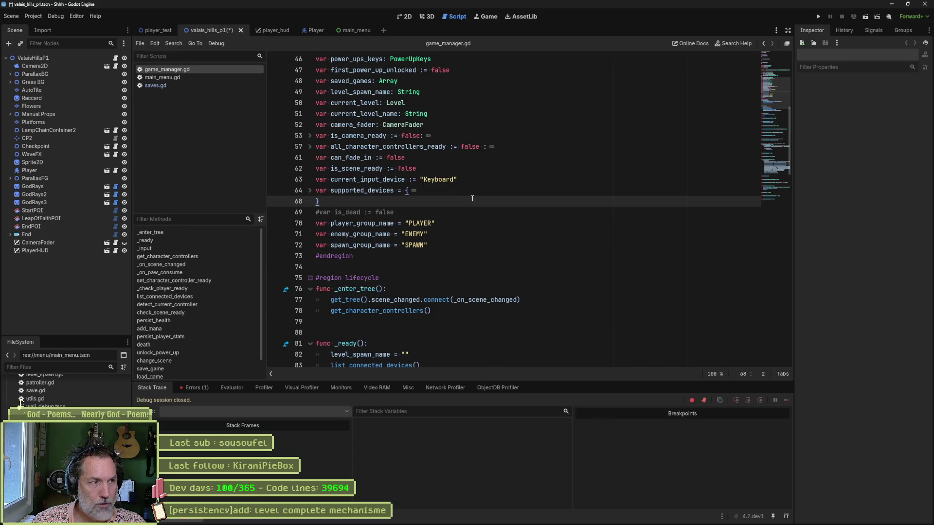
# In the 2D view, centre on the End node and open its level_transition.gd script.
pyautogui.click(404, 17)
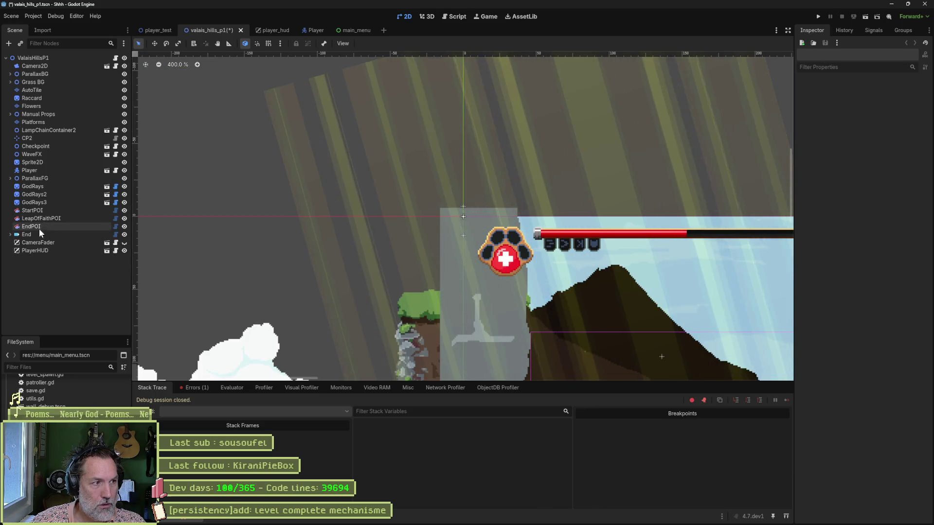
pyautogui.doubleClick(34, 234)
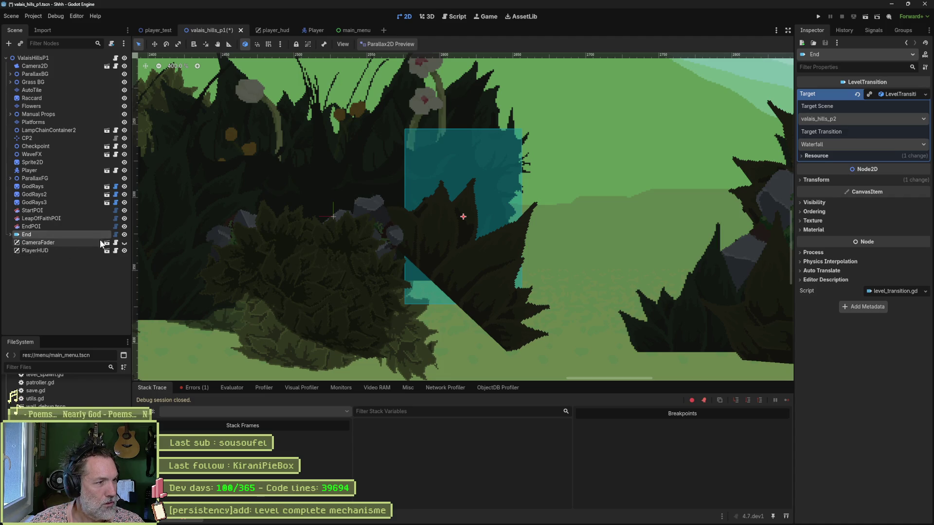
pyautogui.click(115, 235)
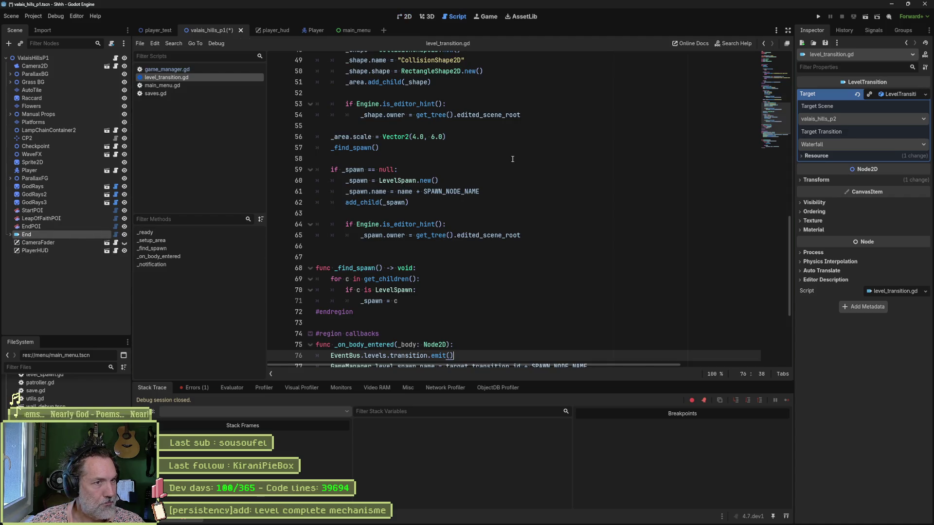
# Check that the End node's LevelTransition target is valais_hills_p2 with the Waterfall transition.
pyautogui.moveTo(760, 104); pyautogui.dragTo(786, 55)
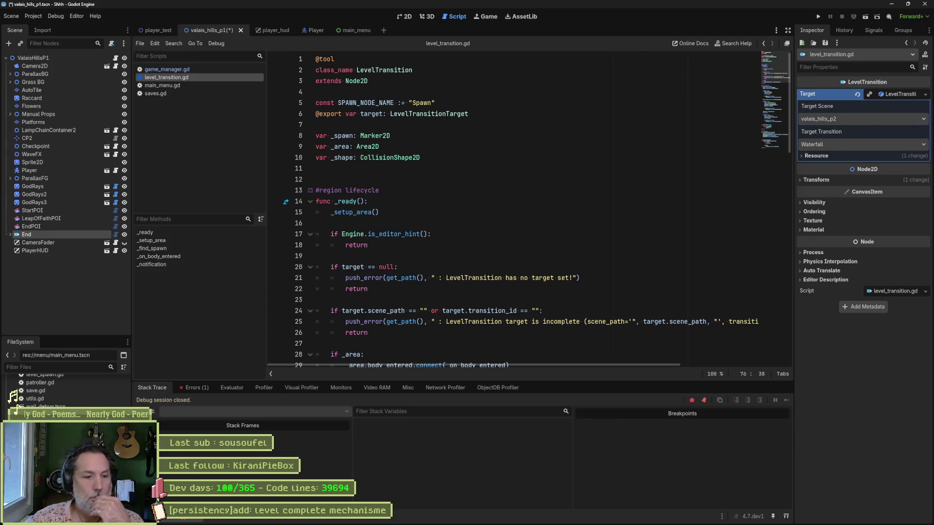
# Add the subtask 'use GUID for target scenes' to the level complete mechanisme task.
pyautogui.click(499, 516)
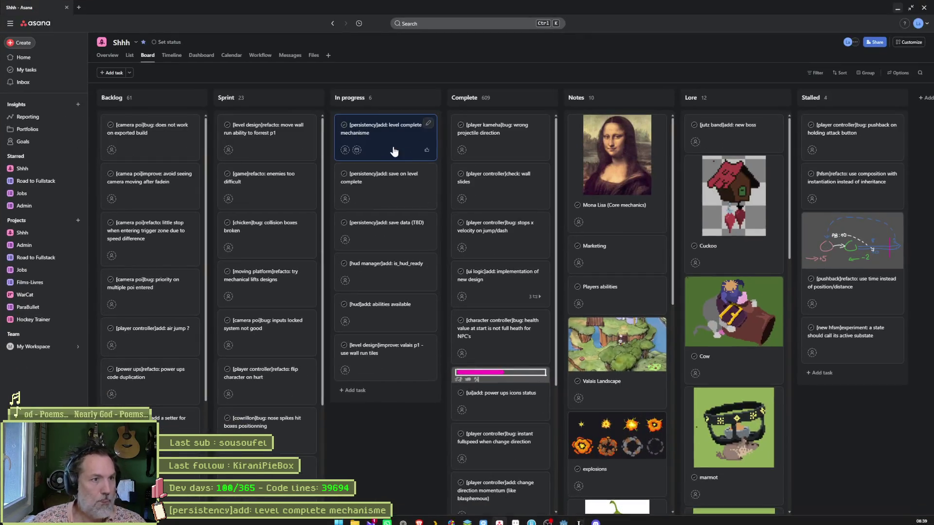
pyautogui.click(405, 142)
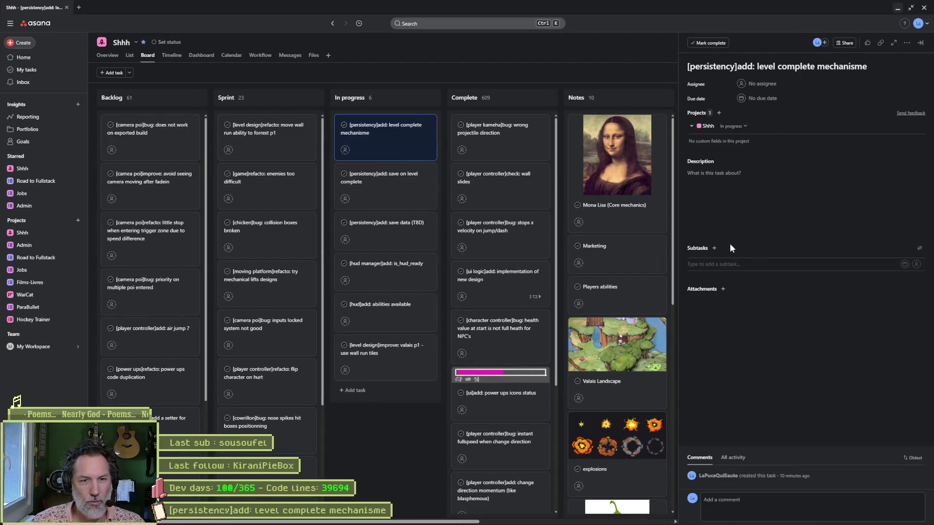
pyautogui.click(714, 249)
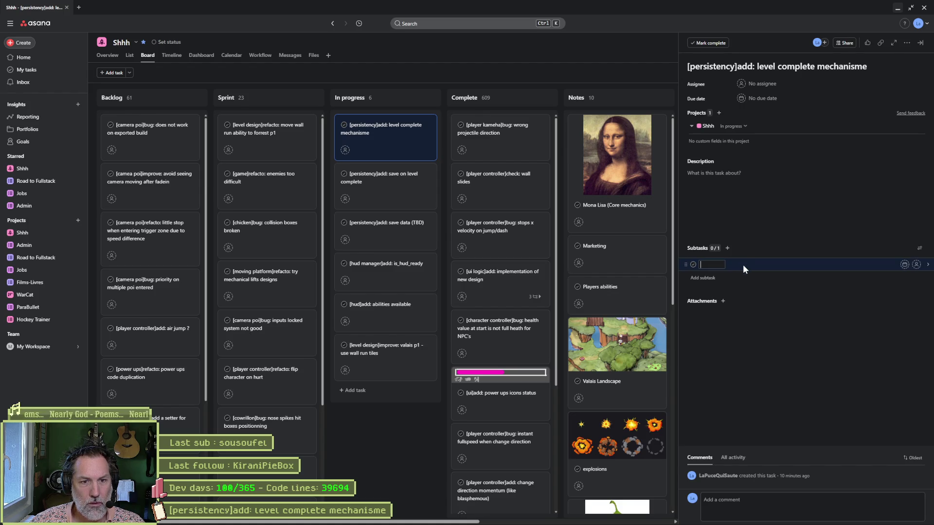
pyautogui.write('use')
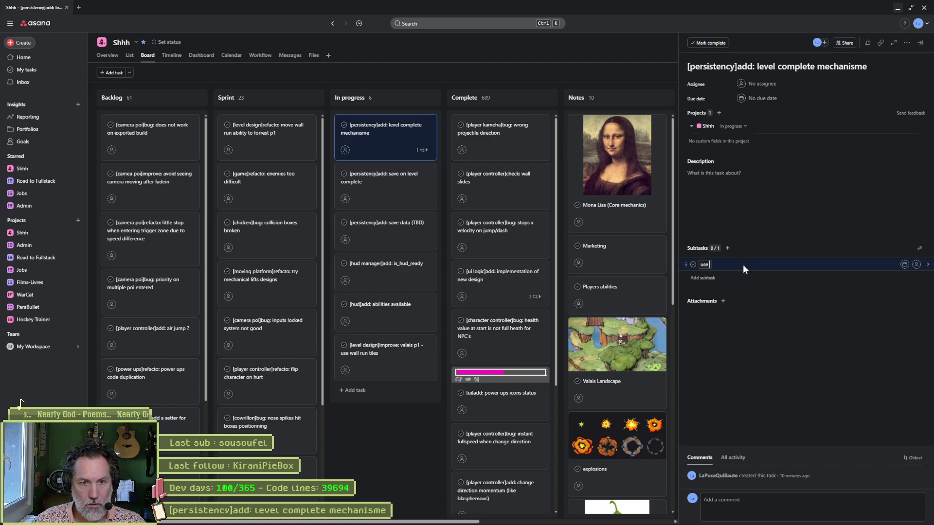
pyautogui.write(' ch')
pyautogui.press('BackSpace')
pyautogui.press('BackSpace')
pyautogui.press('BackSpace')
pyautogui.write('GUID')
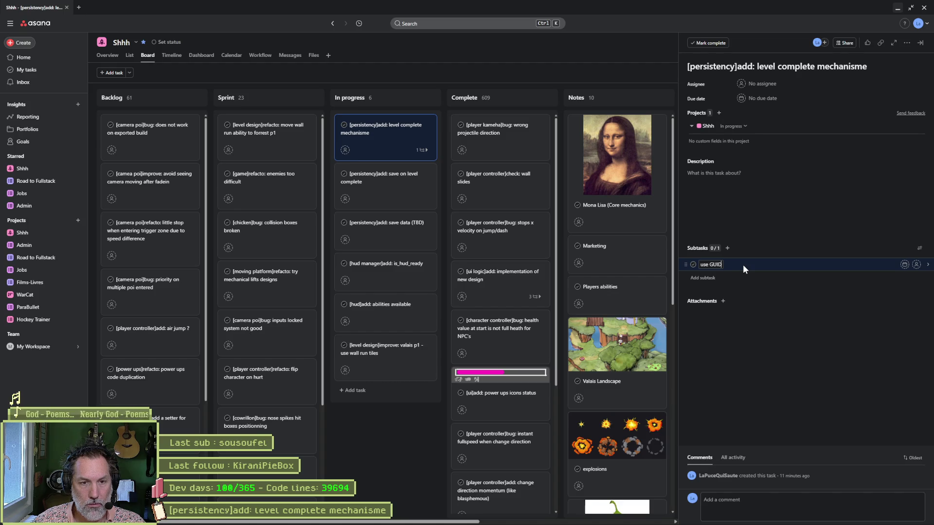
pyautogui.write(' for target scene')
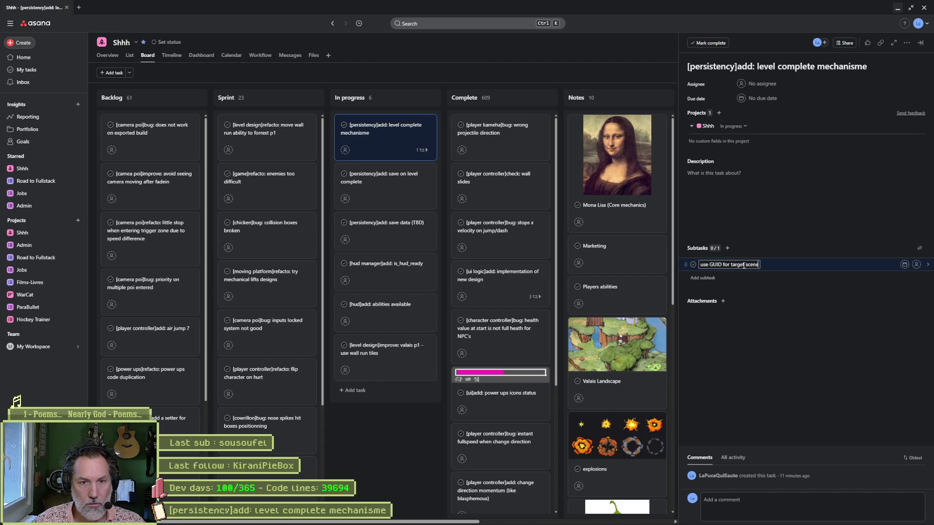
pyautogui.write('s')
# Give the task the description 'use that to store progression (persistency)' and confirm it saved.
pyautogui.click(758, 187)
pyautogui.write('use that to store progression (persistency')
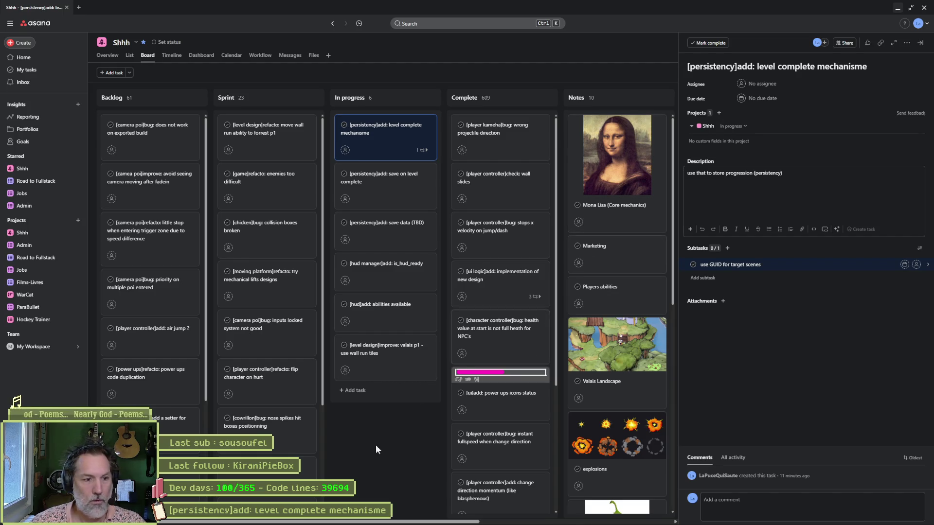
pyautogui.click(377, 446)
pyautogui.click(388, 142)
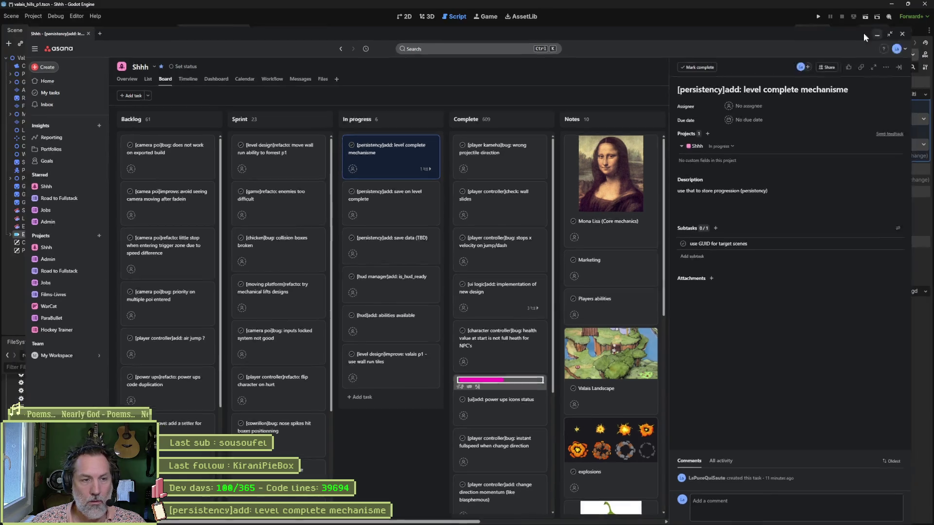
# Back in Godot, open level_transition_target.gd and start a Find in Files search for scene_path.
pyautogui.click(897, 8)
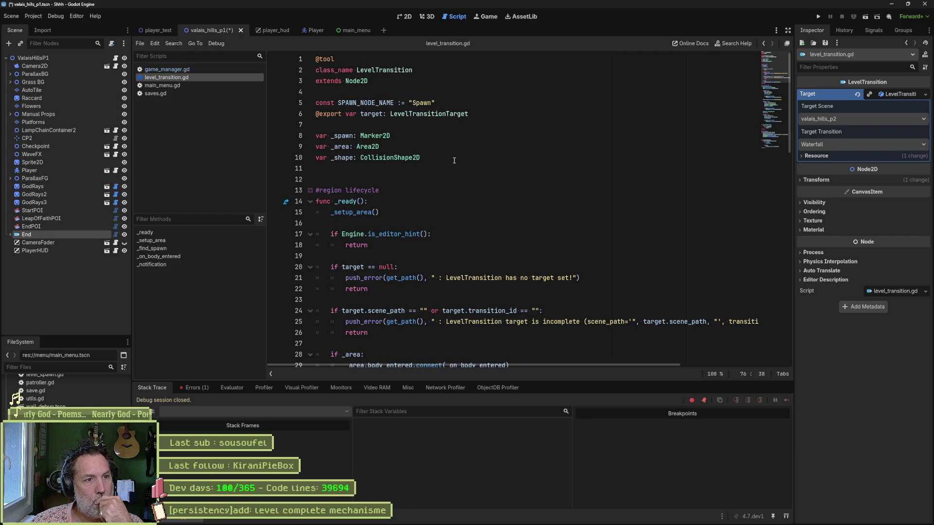
pyautogui.keyDown('ctrl'); pyautogui.click(446, 114); pyautogui.keyUp('ctrl')
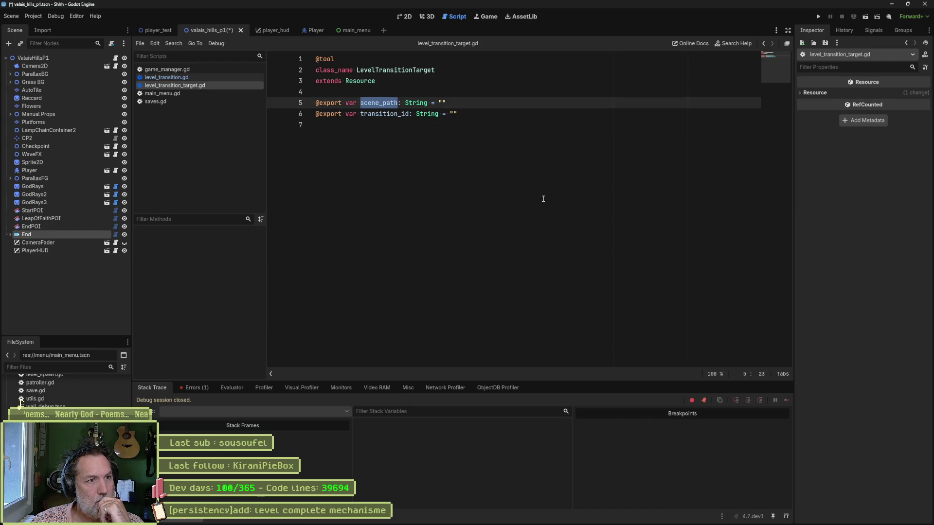
pyautogui.hotkey('ctrl', 'shift', 'f')
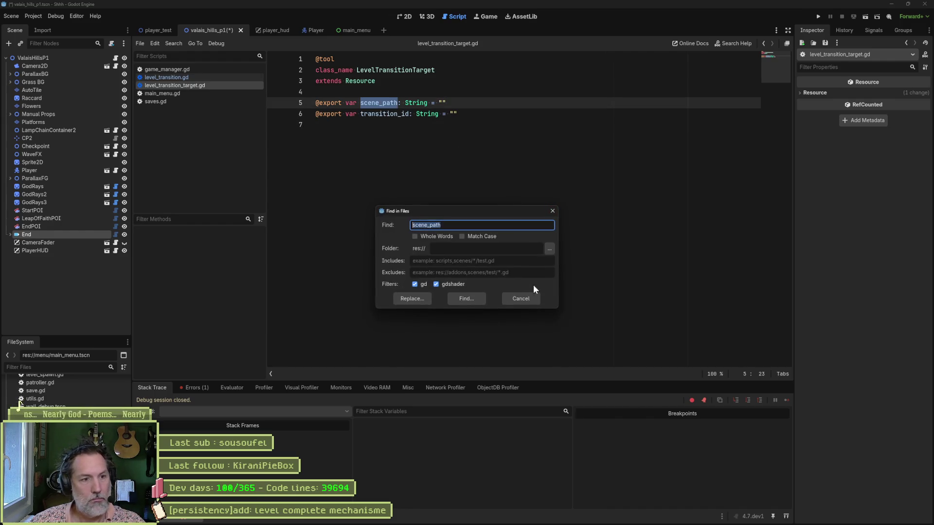
# Run the scene_path search and browse its 23 matches across 8 files.
pyautogui.click(463, 296)
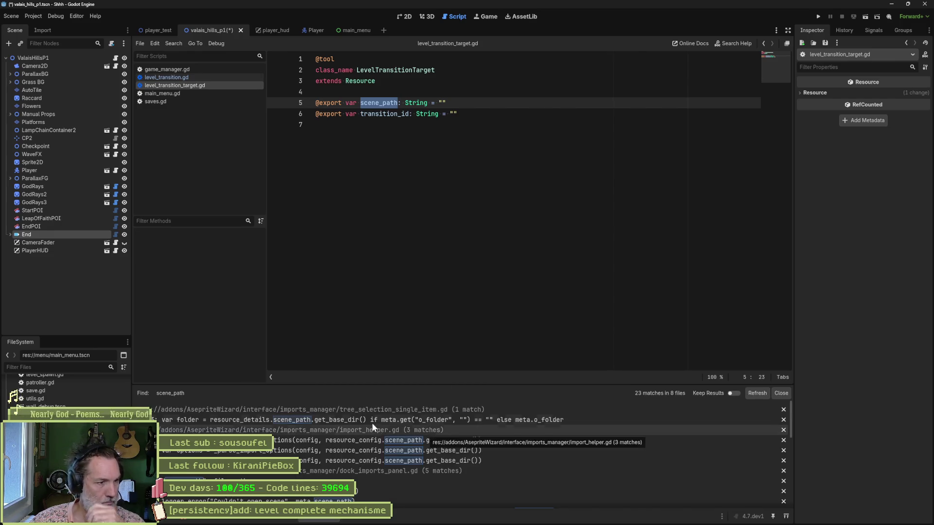
pyautogui.click(336, 425)
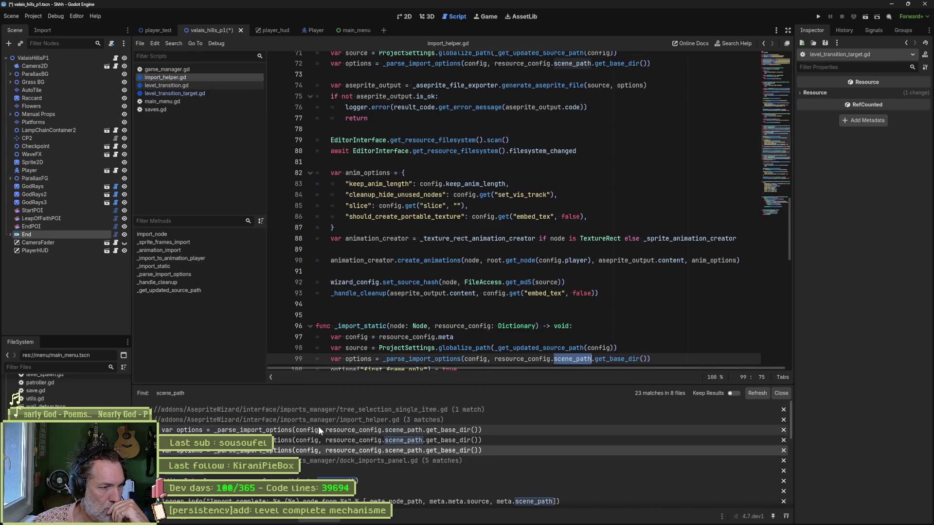
pyautogui.click(305, 431)
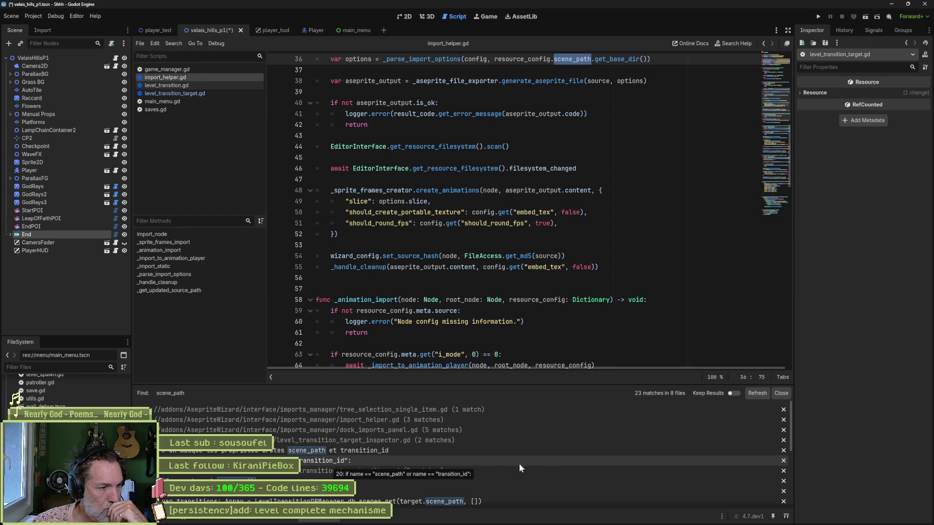
pyautogui.scroll(-1, 608, 469)
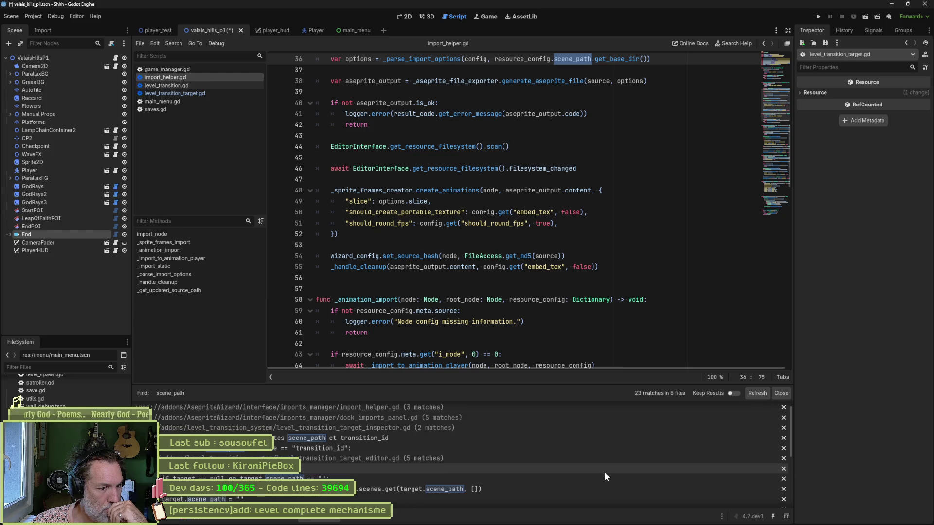
pyautogui.scroll(-3, 556, 468)
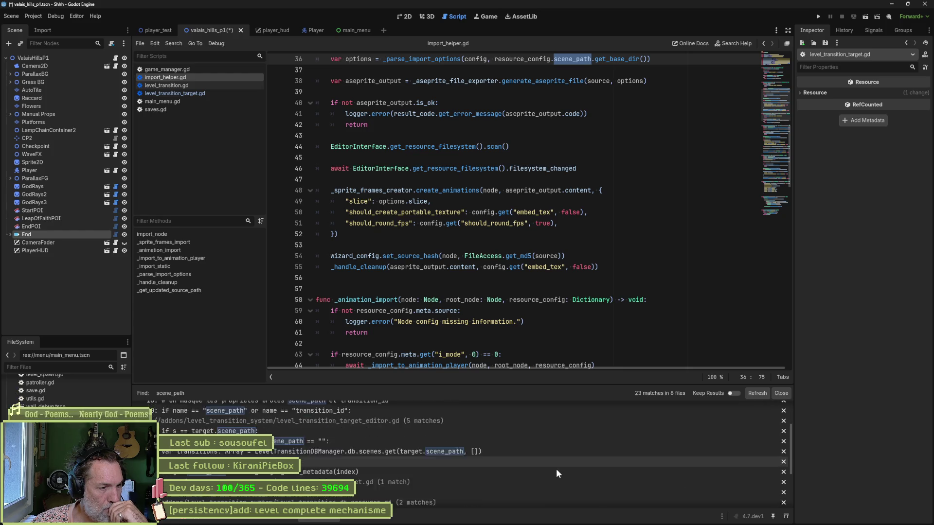
pyautogui.scroll(-2, 556, 468)
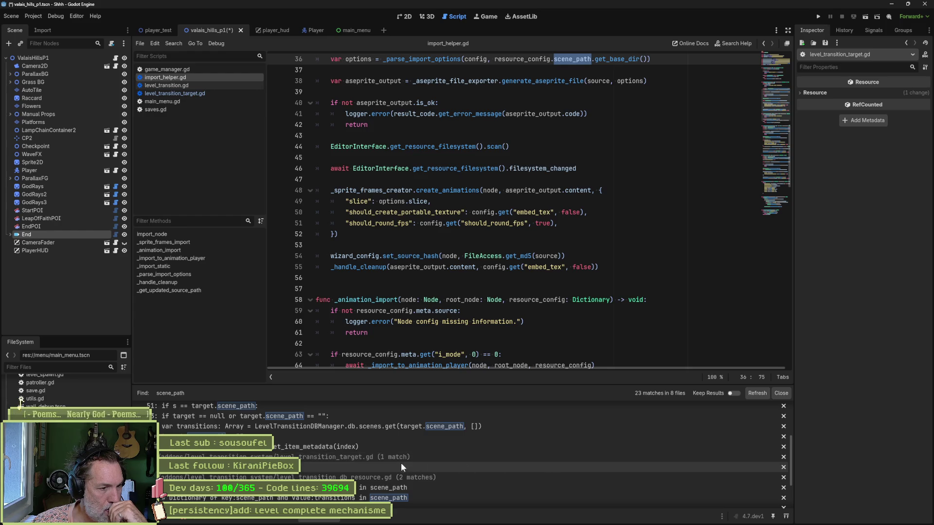
# Show level_transition_target.gd in the FileSystem dock, then display the logged Nil character_stats error.
pyautogui.click(361, 465)
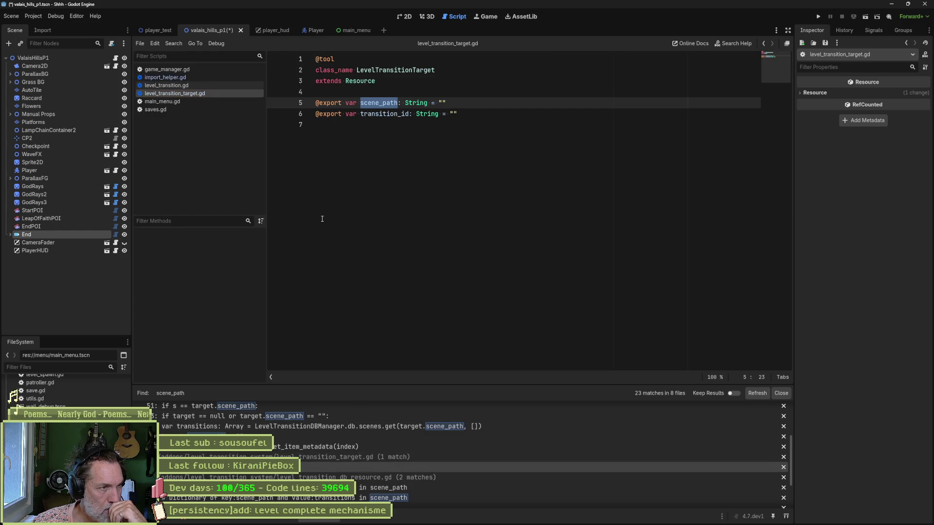
pyautogui.rightClick(181, 95)
pyautogui.click(247, 200)
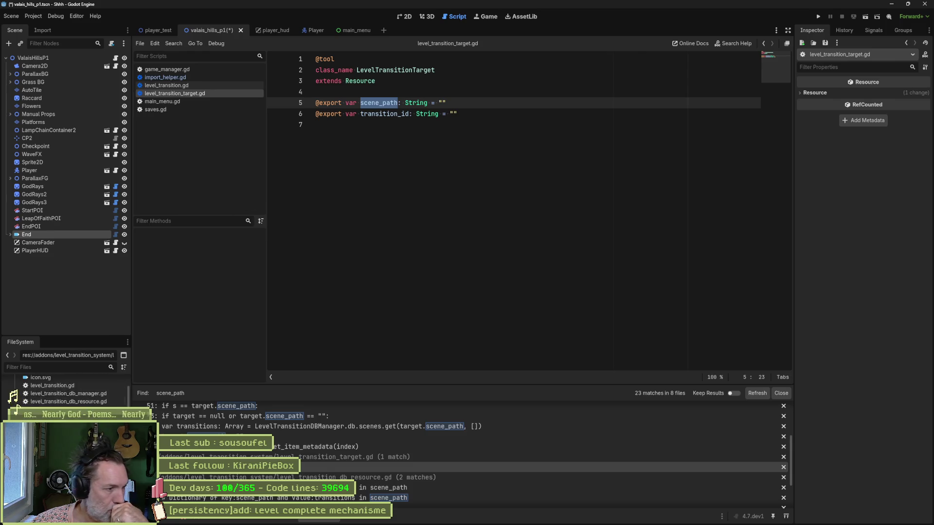
pyautogui.scroll(3, 64, 392)
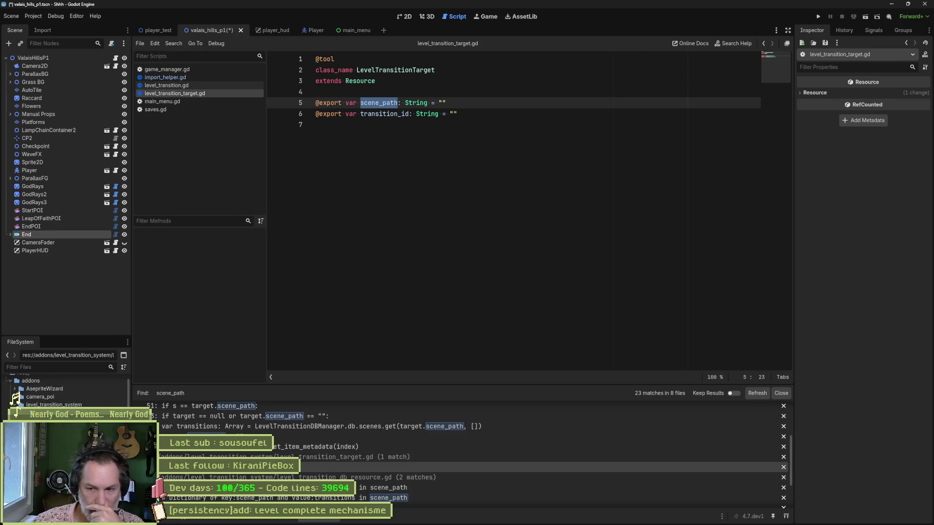
pyautogui.click(197, 387)
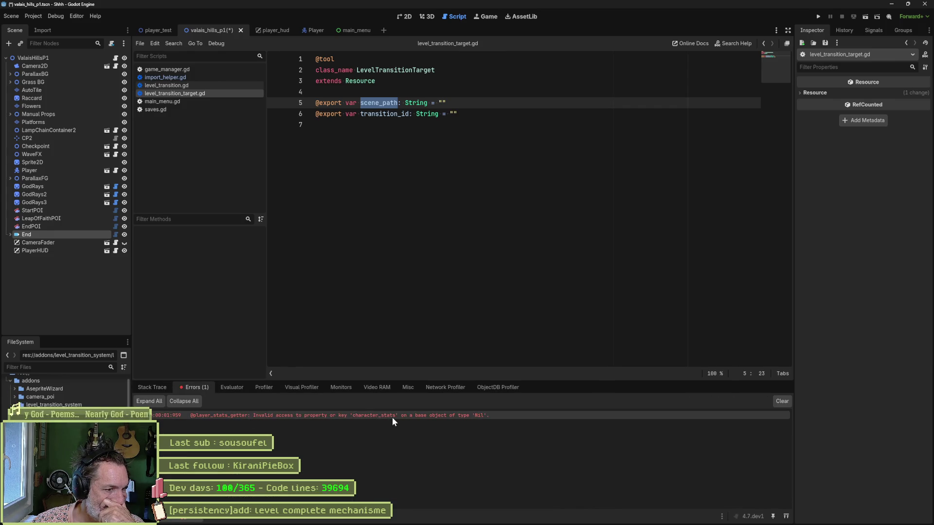
# Open game_manager.gd's player_stats getter at line 39, clear the errors, and close player_hud and Player.
pyautogui.moveTo(471, 417)
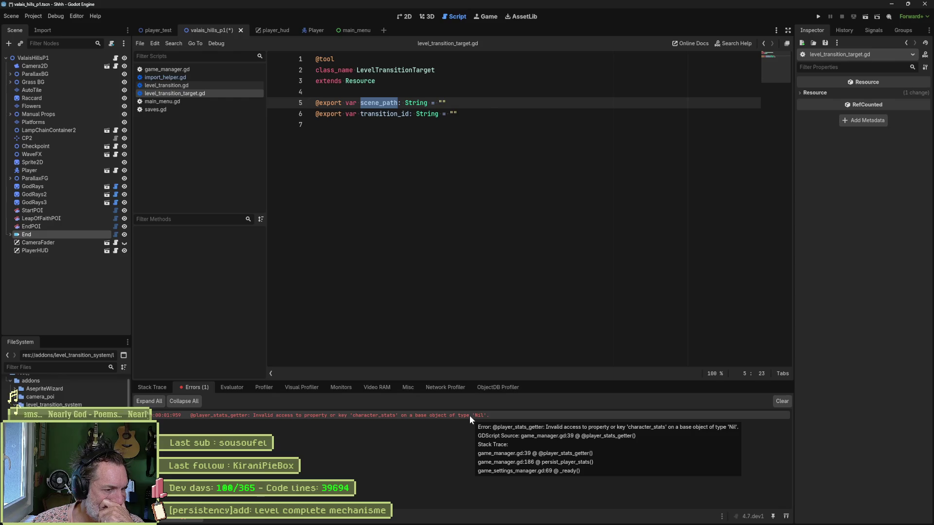
pyautogui.click(468, 415)
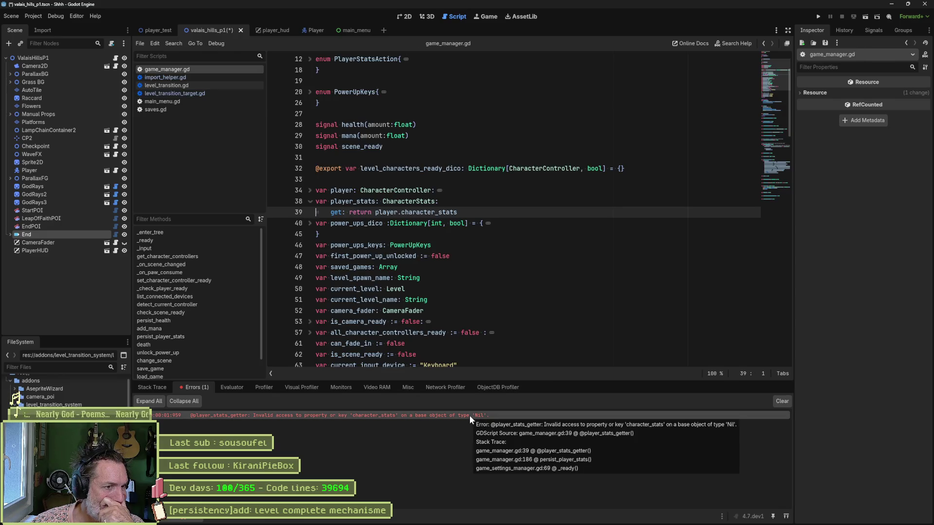
pyautogui.click(781, 402)
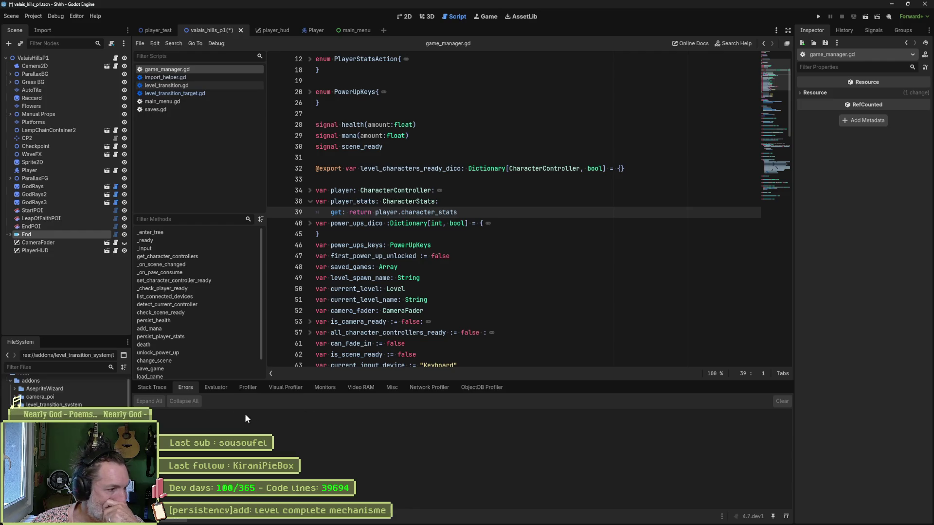
pyautogui.middleClick(269, 30)
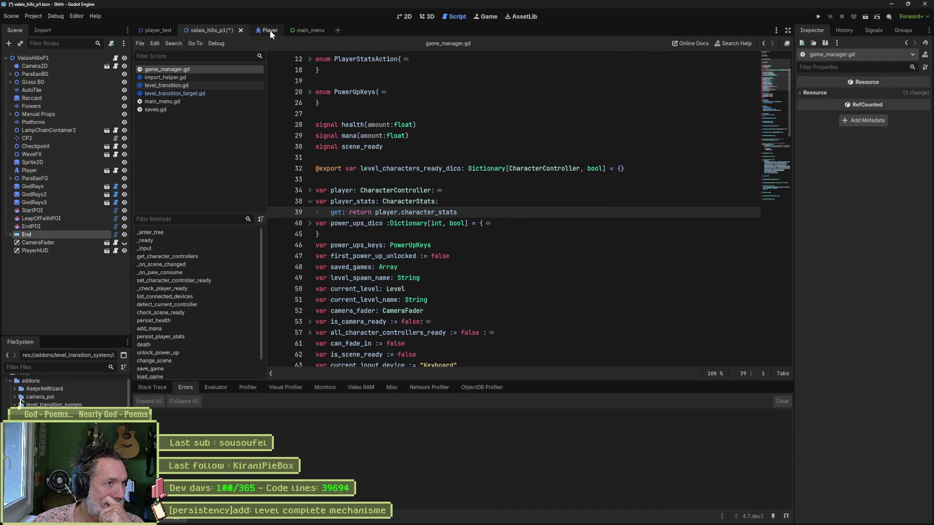
pyautogui.middleClick(269, 30)
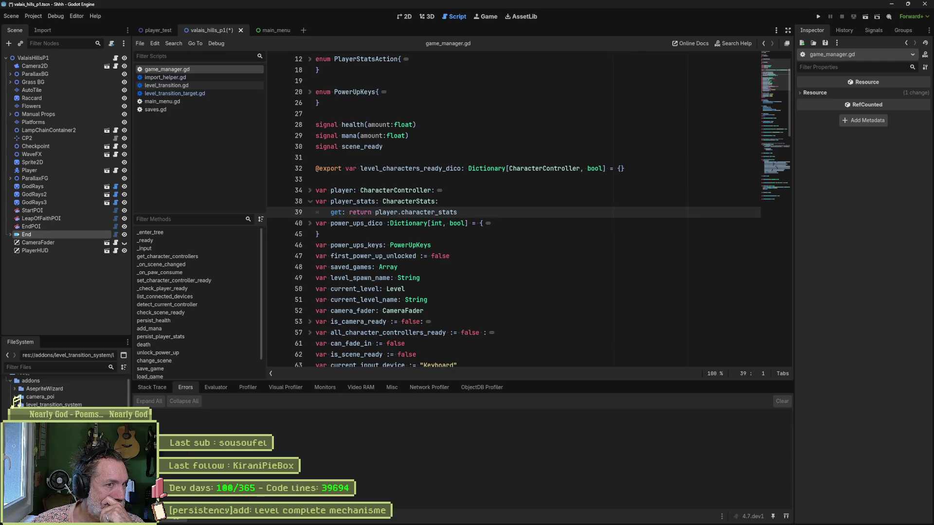
# Unfold _ready, _save_db and rescan in level_transition_db_manager.gd, then follow scan_transitions_in_scene to its definition.
pyautogui.doubleClick(54, 412)
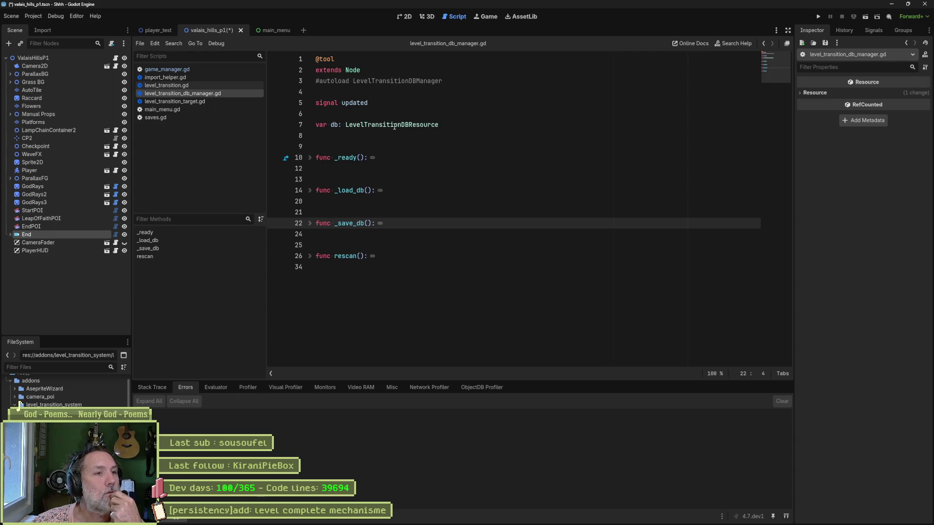
pyautogui.click(310, 157)
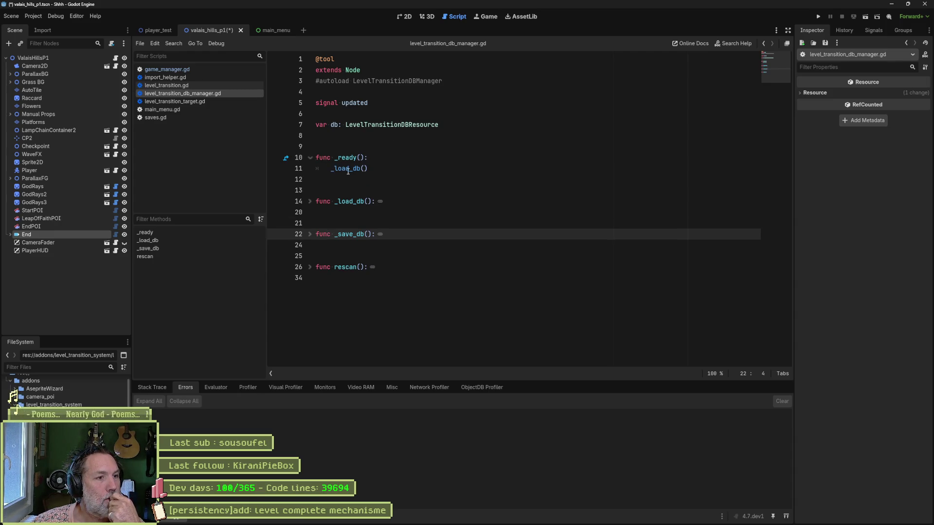
pyautogui.click(310, 234)
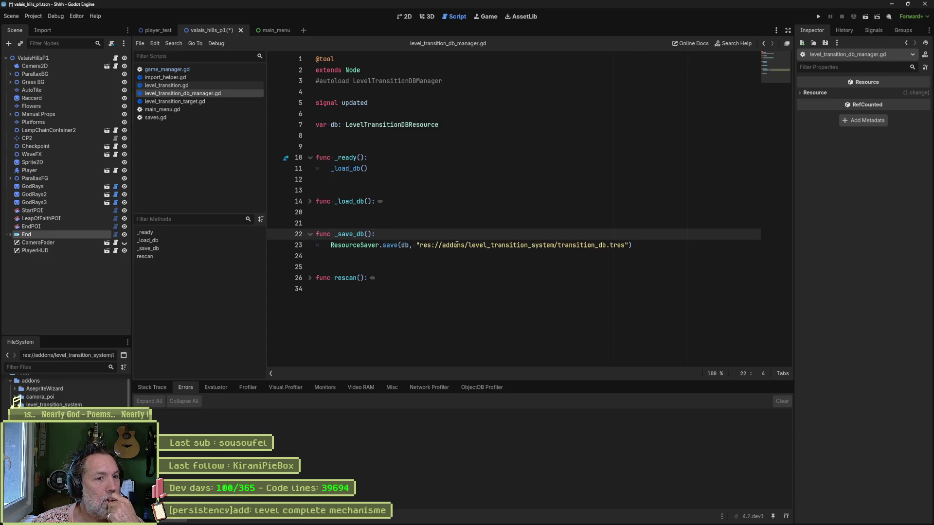
pyautogui.moveTo(612, 247)
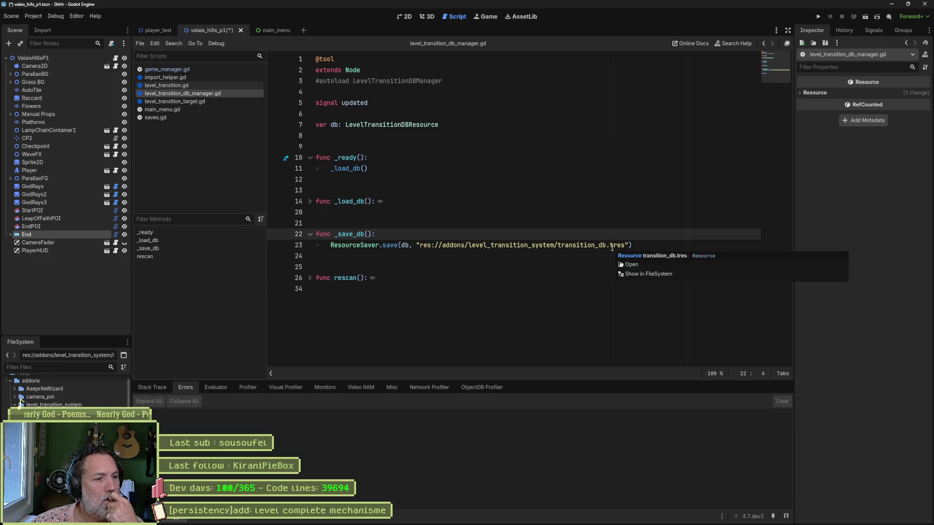
pyautogui.click(310, 278)
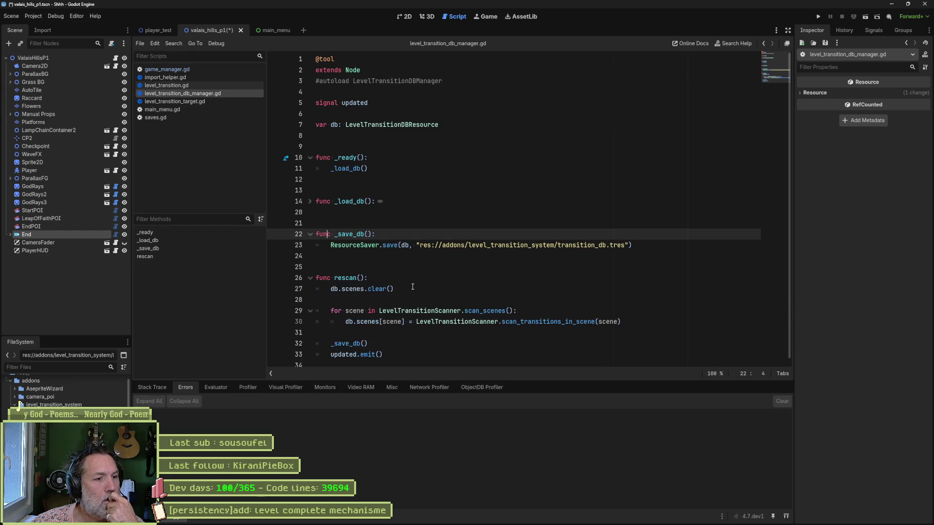
pyautogui.doubleClick(484, 311)
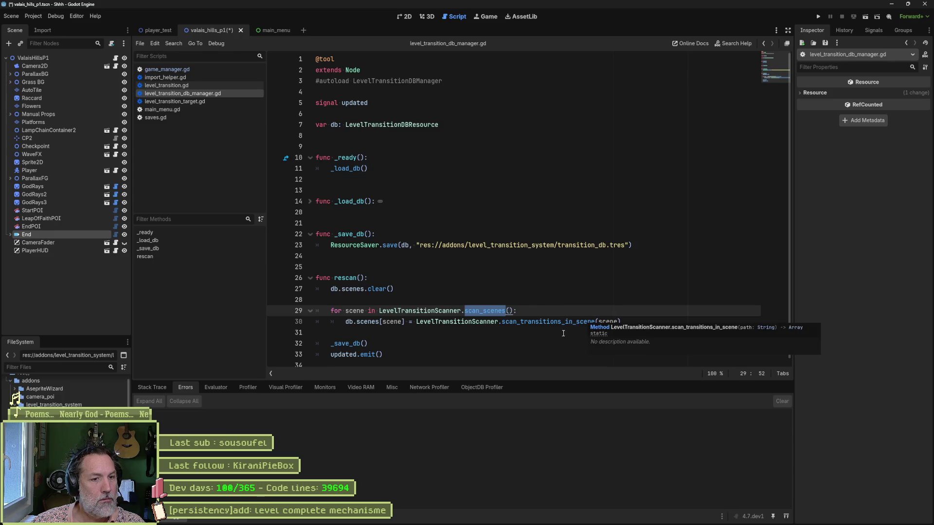
pyautogui.click(584, 321)
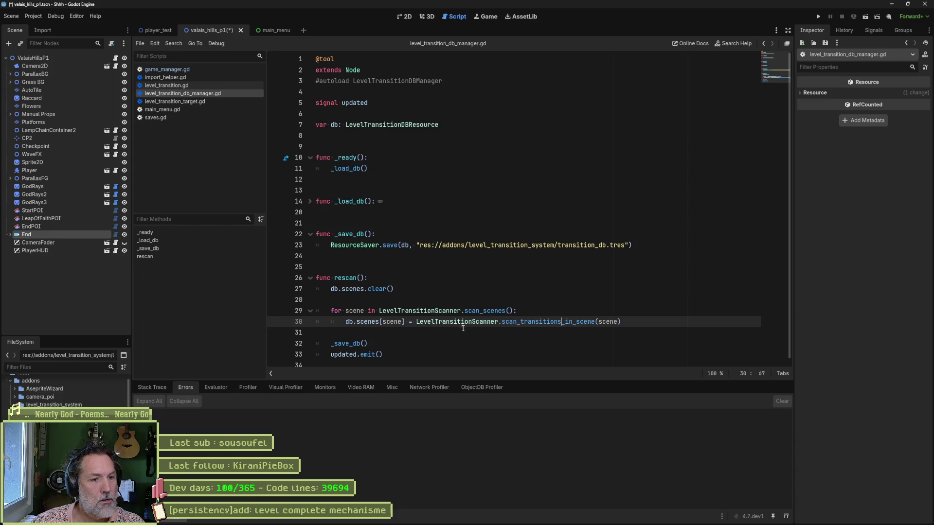
pyautogui.keyDown('ctrl'); pyautogui.click(535, 321); pyautogui.keyUp('ctrl')
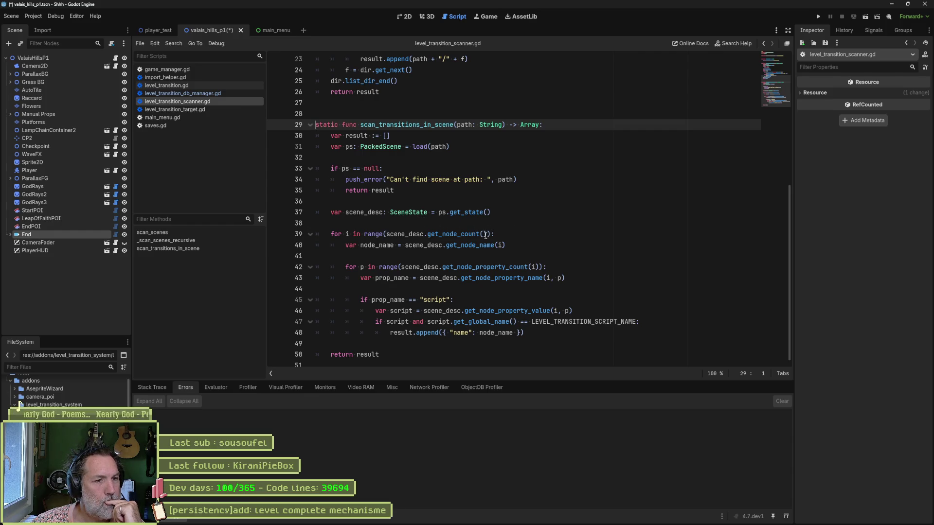
# Highlight the script-name check on line 47 and node_name on line 48, then launch Zen Browser.
pyautogui.click(373, 300)
pyautogui.moveTo(387, 322); pyautogui.dragTo(640, 322)
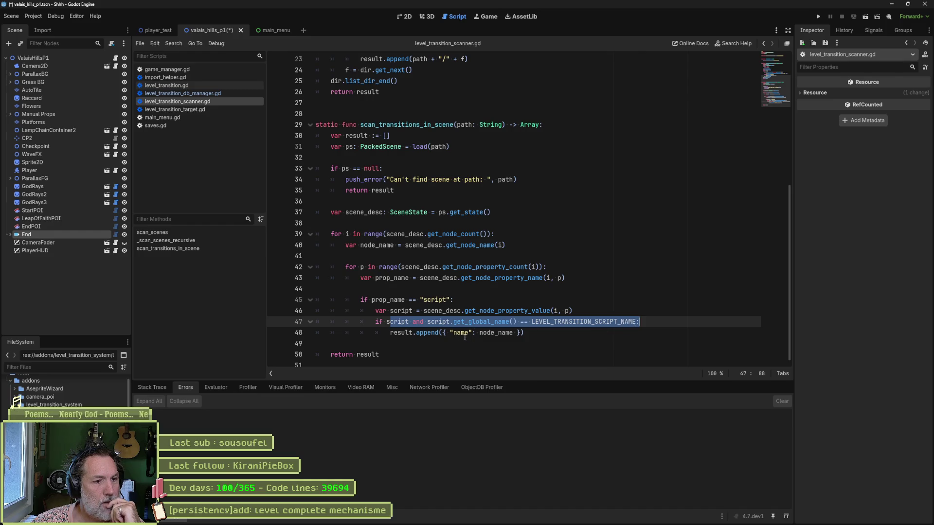
pyautogui.doubleClick(481, 332)
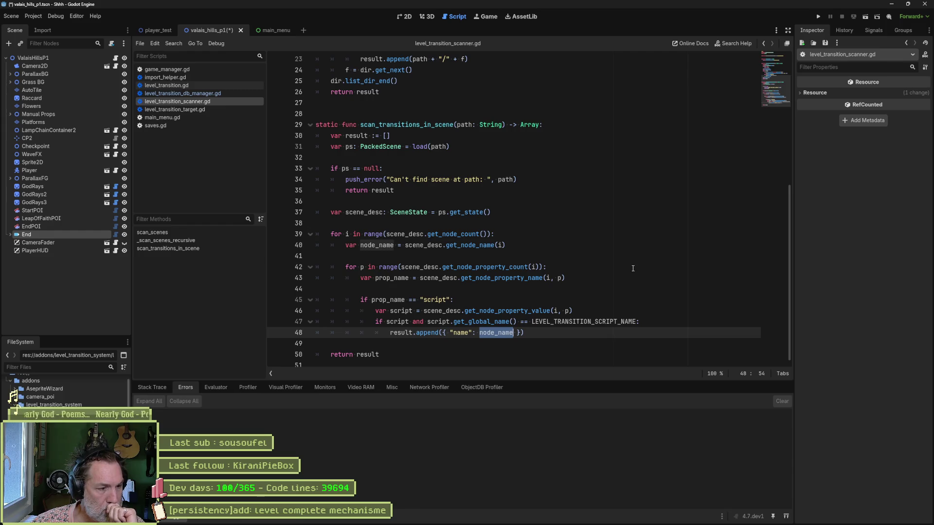
pyautogui.click(419, 516)
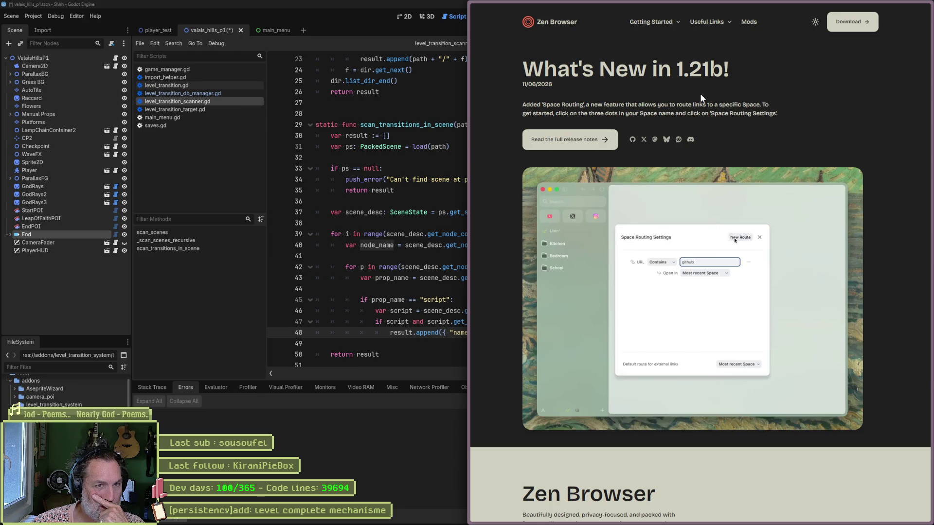
# Close the What's New in 1.21b browser window and bring up the Claude chat app.
pyautogui.moveTo(865, 10)
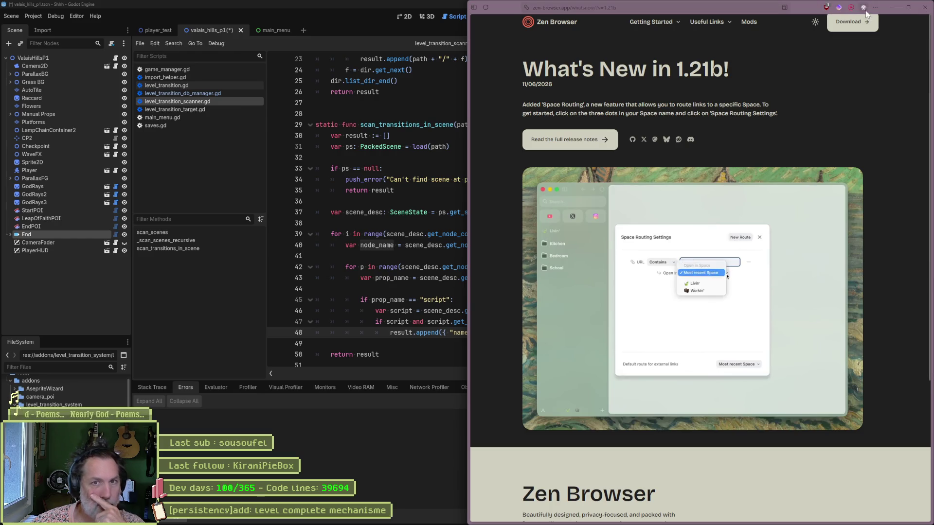
pyautogui.click(925, 7)
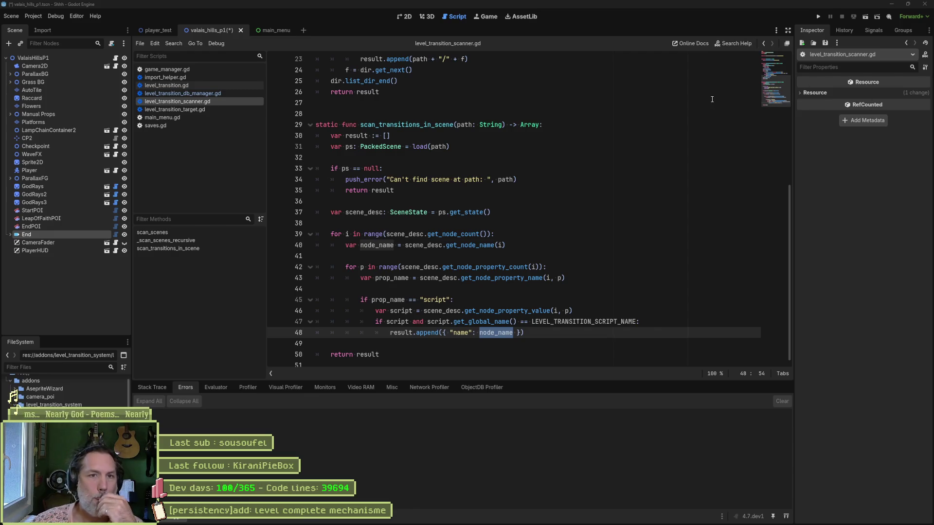
pyautogui.press('super+Right')
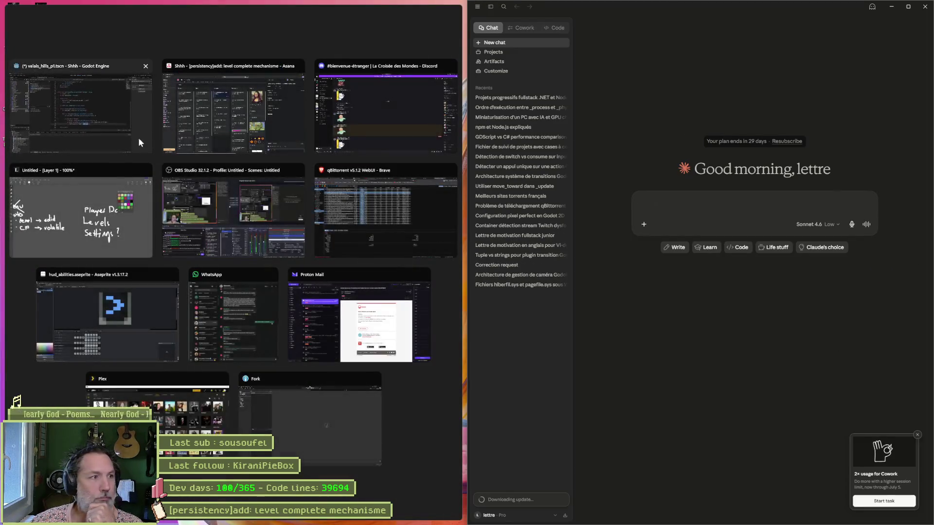
# Ask Claude in French whether persistence should store the level's node name or GUID, then maximize Godot.
pyautogui.click(138, 137)
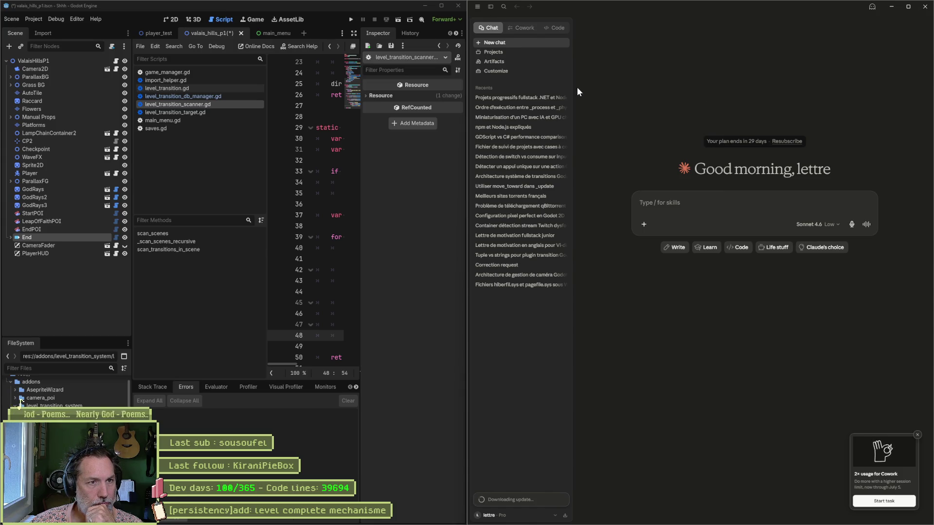
pyautogui.click(494, 44)
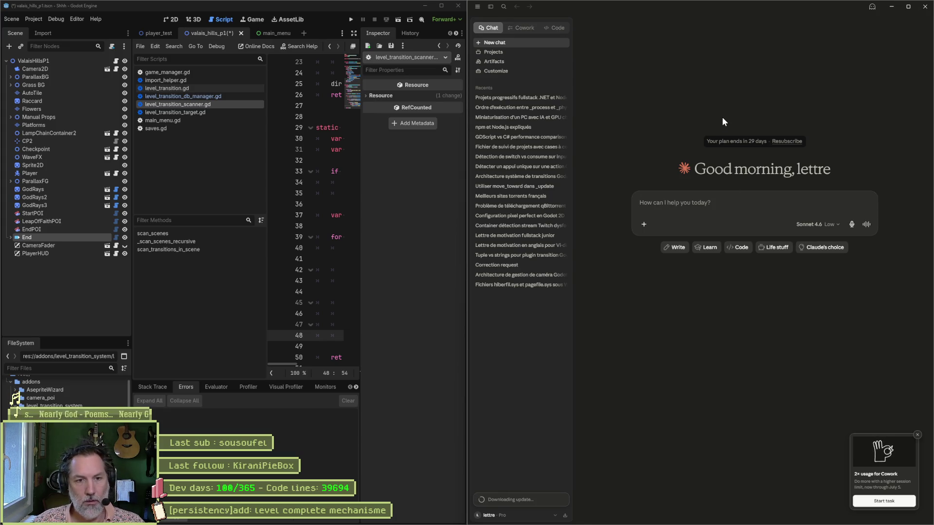
pyautogui.write('je fais un systeme d')
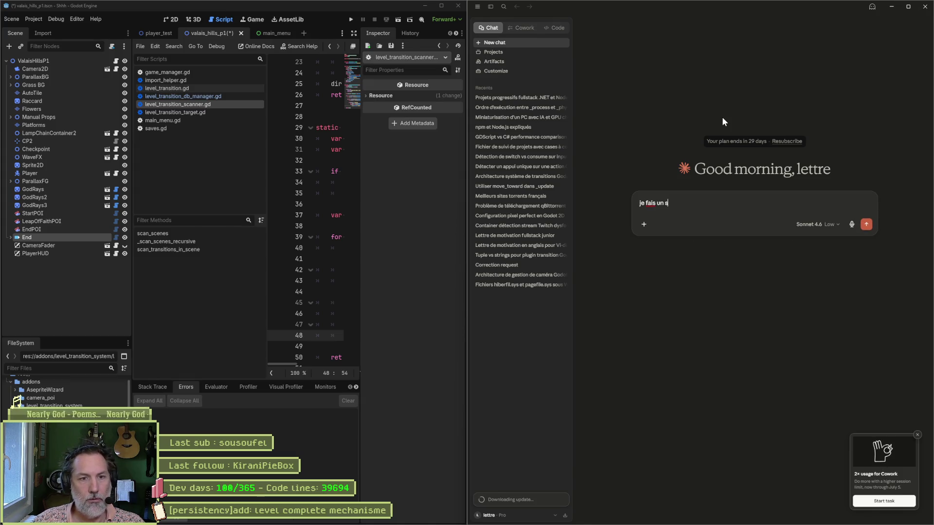
pyautogui.write('e persisten')
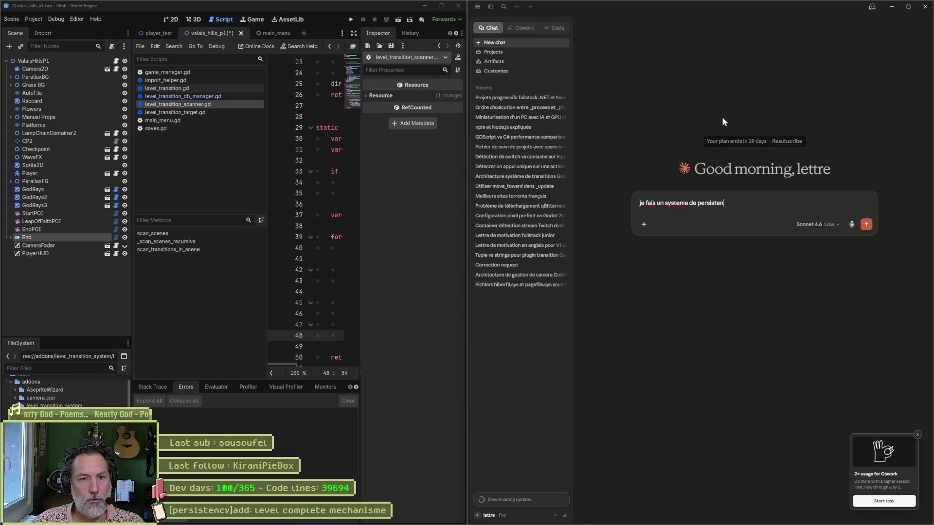
pyautogui.write('ce du jeu dans godot.')
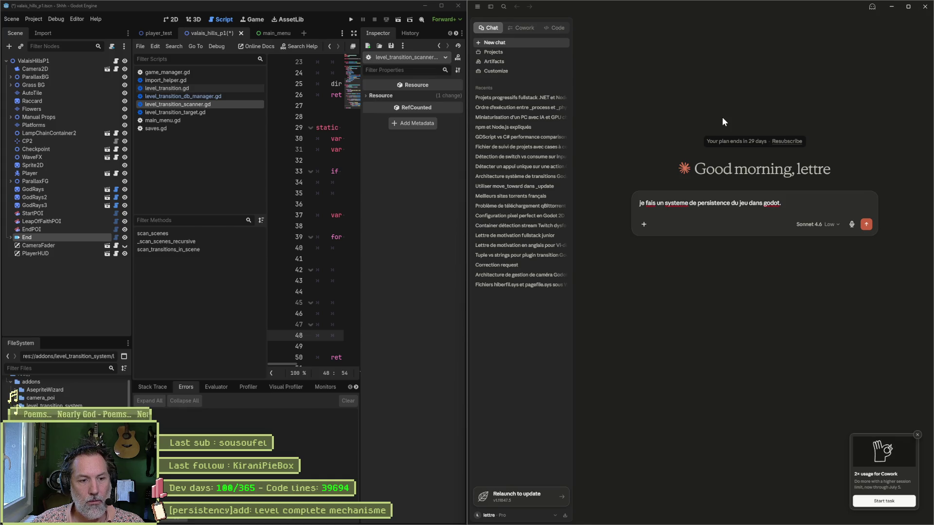
pyautogui.write(' je stocke')
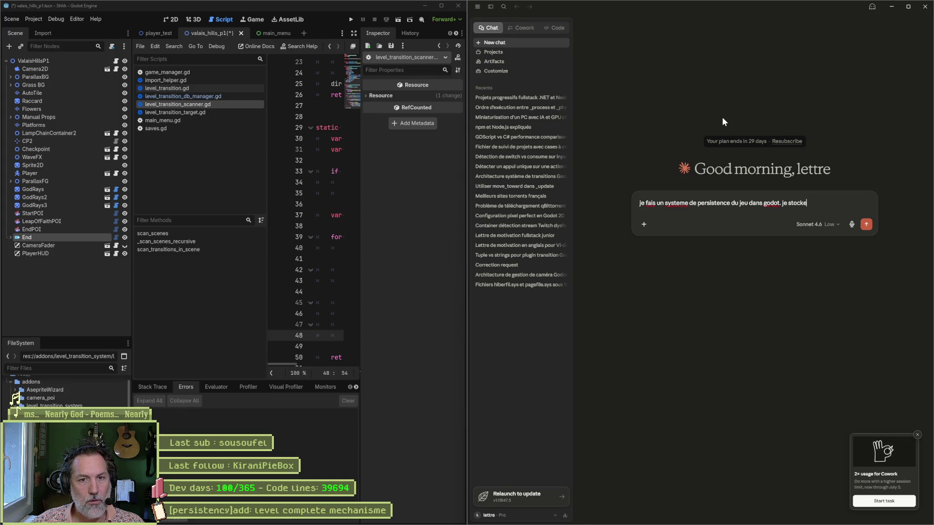
pyautogui.write(' le name du level')
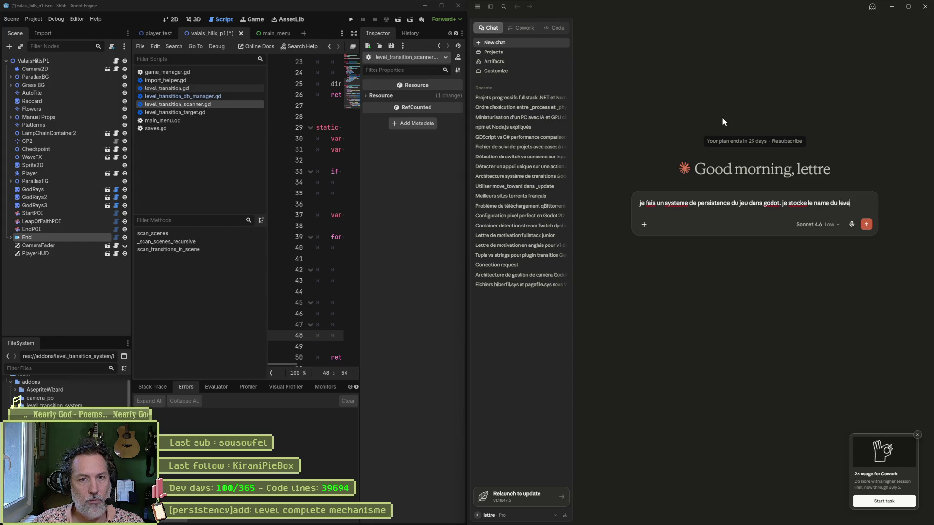
pyautogui.hotkey('ctrl', 'BackSpace')
pyautogui.hotkey('ctrl', 'BackSpace')
pyautogui.hotkey('ctrl', 'BackSpace')
pyautogui.write('node ')
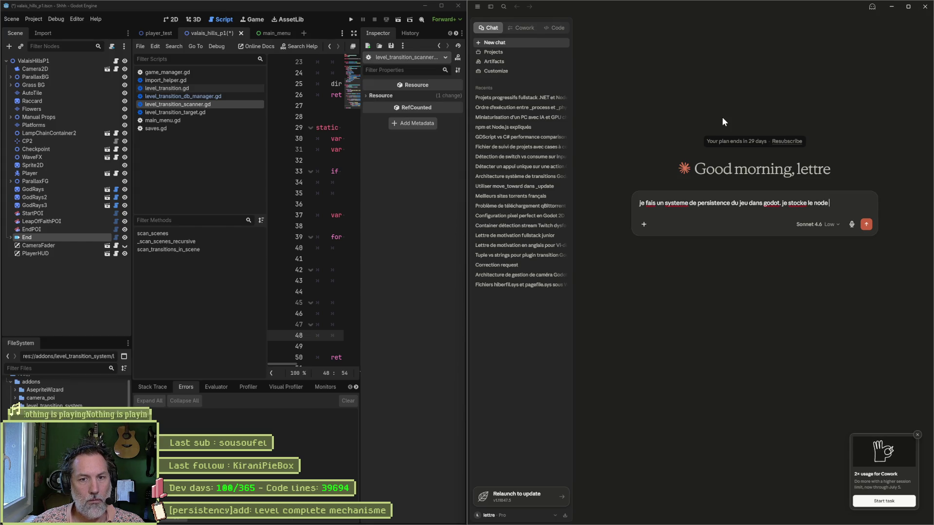
pyautogui.write('name du level ou son guid ?')
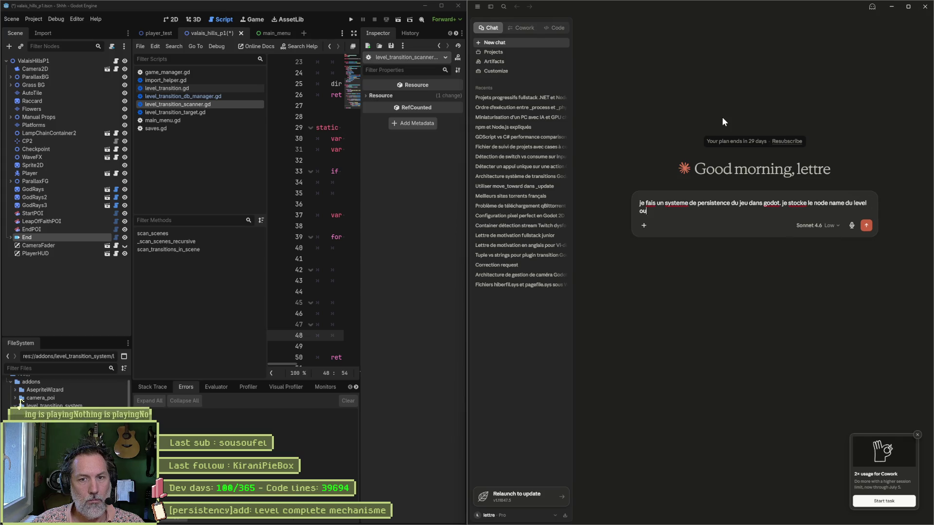
pyautogui.press('Return')
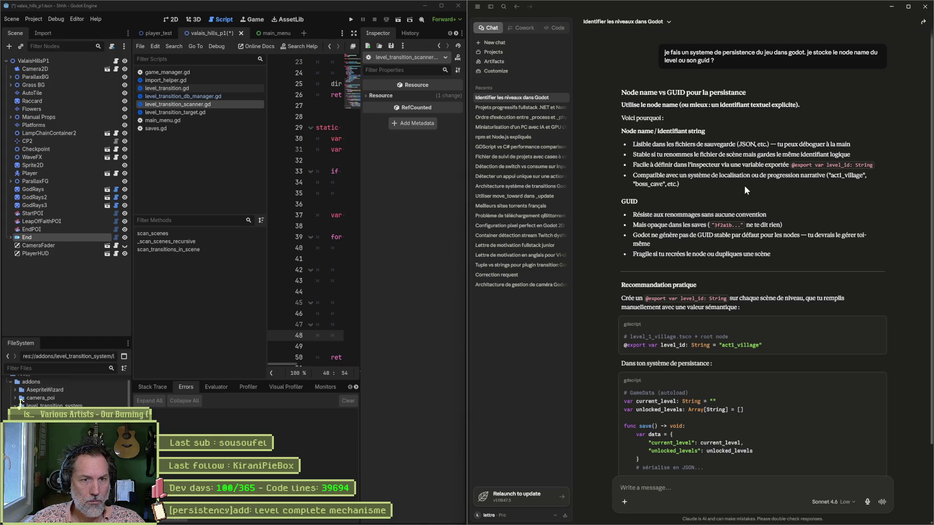
pyautogui.moveTo(767, 214); pyautogui.dragTo(635, 214)
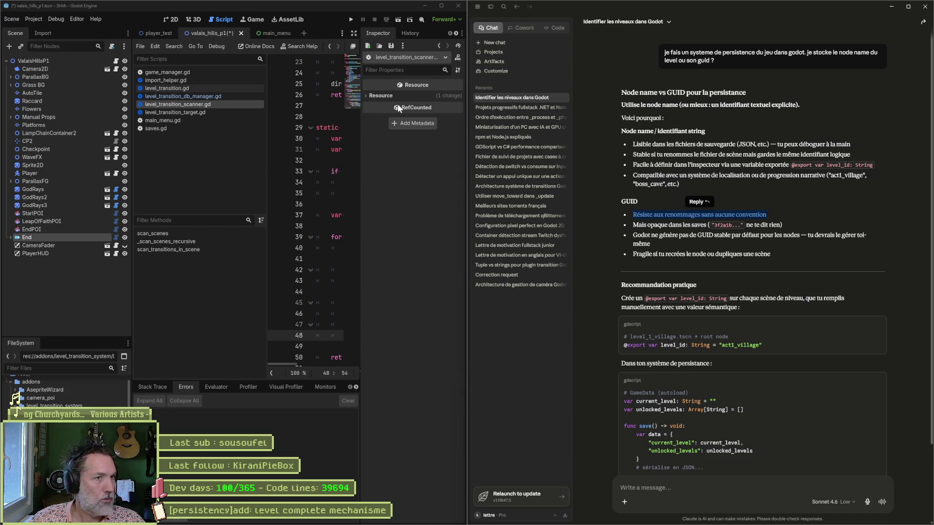
pyautogui.click(440, 5)
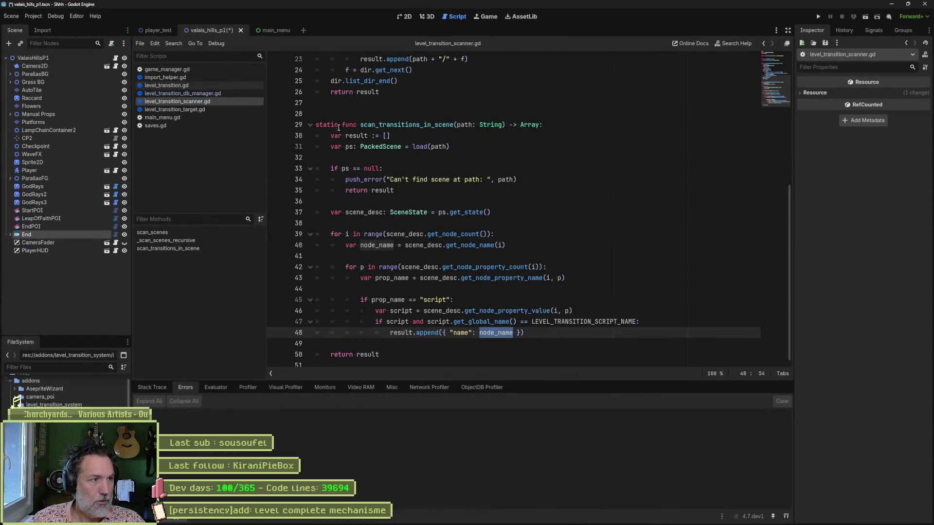
pyautogui.moveTo(51, 202)
pyautogui.mouseDown()
pyautogui.moveTo(162, 182)
pyautogui.moveTo(358, 110)
pyautogui.mouseUp()
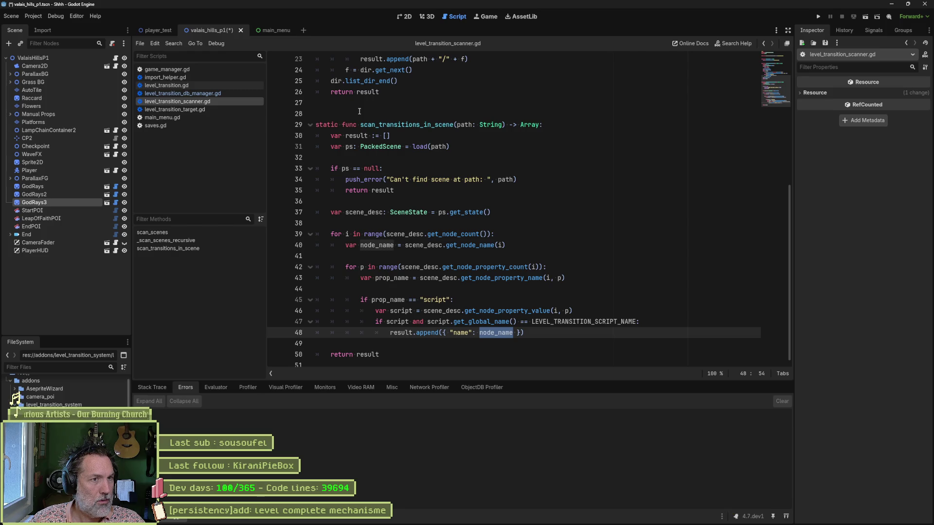
pyautogui.click(774, 66)
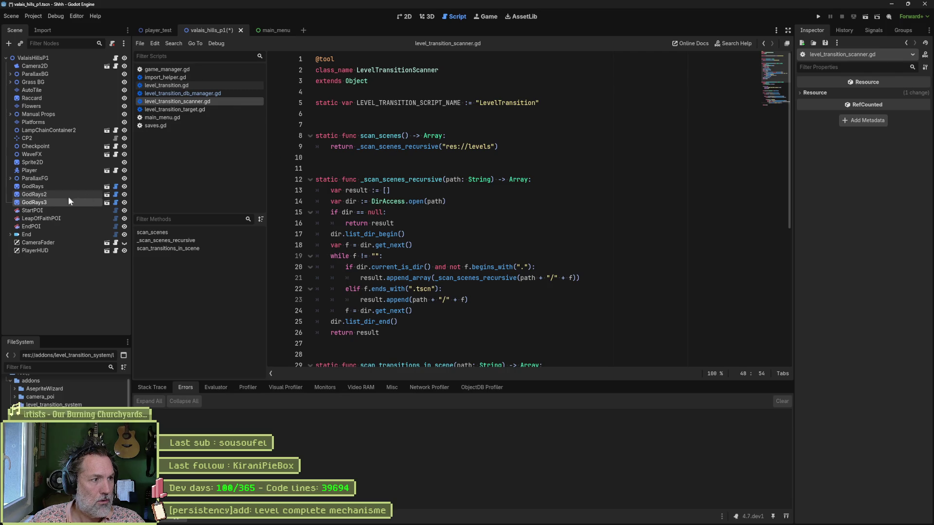
pyautogui.moveTo(53, 196); pyautogui.dragTo(345, 117)
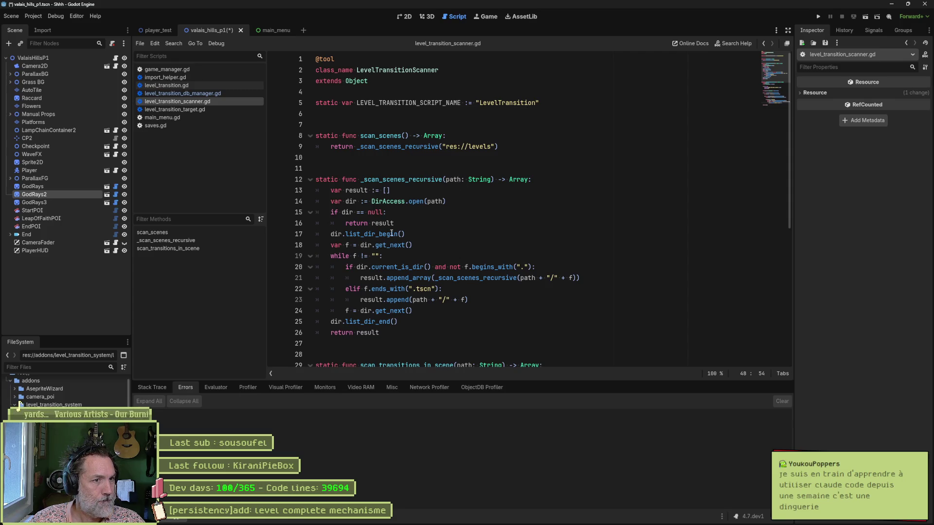
pyautogui.moveTo(392, 234)
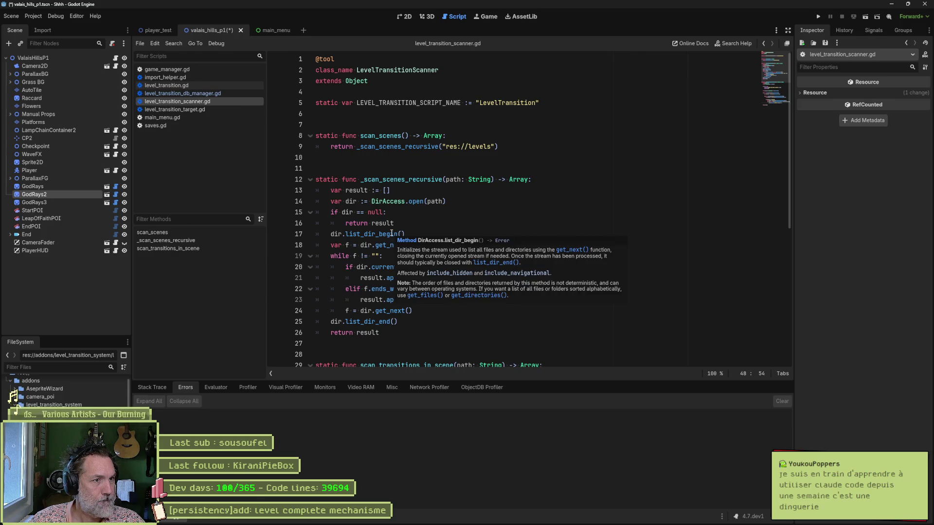
pyautogui.click(189, 85)
pyautogui.moveTo(39, 194)
pyautogui.mouseDown()
pyautogui.moveTo(167, 174)
pyautogui.moveTo(339, 168)
pyautogui.mouseUp()
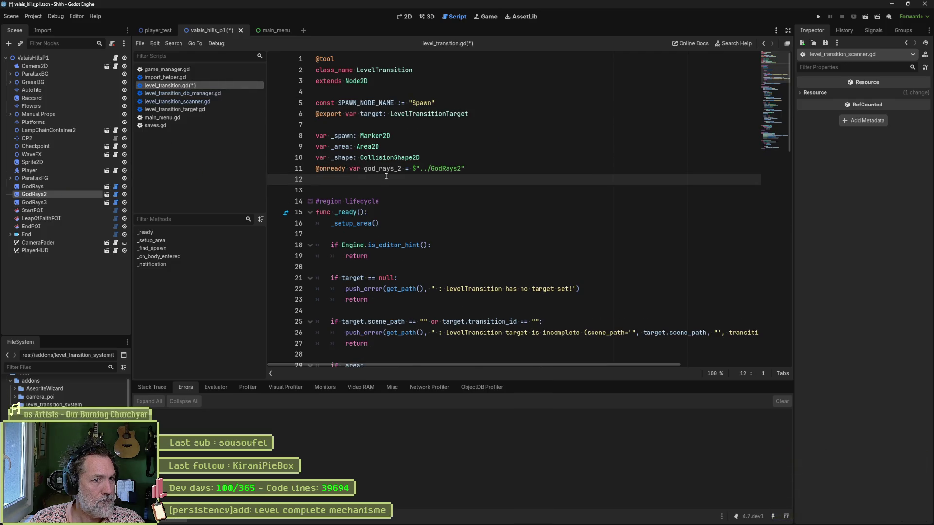
pyautogui.hotkey('ctrl', 'z')
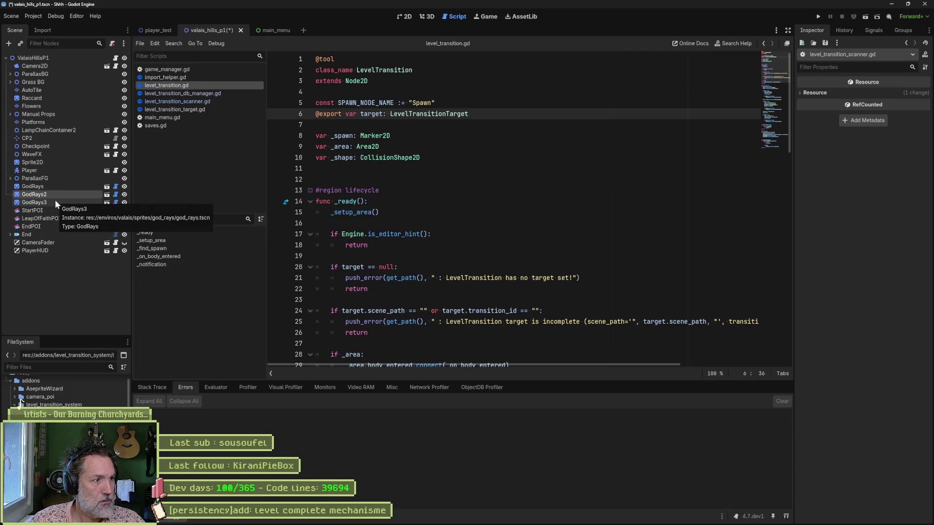
pyautogui.moveTo(51, 202)
pyautogui.mouseDown()
pyautogui.moveTo(347, 188)
pyautogui.moveTo(358, 182)
pyautogui.moveTo(352, 176)
pyautogui.moveTo(363, 185)
pyautogui.mouseUp()
pyautogui.hotkey('ctrl', 'z')
pyautogui.moveTo(45, 203)
pyautogui.mouseDown()
pyautogui.moveTo(306, 179)
pyautogui.moveTo(432, 192)
pyautogui.mouseUp()
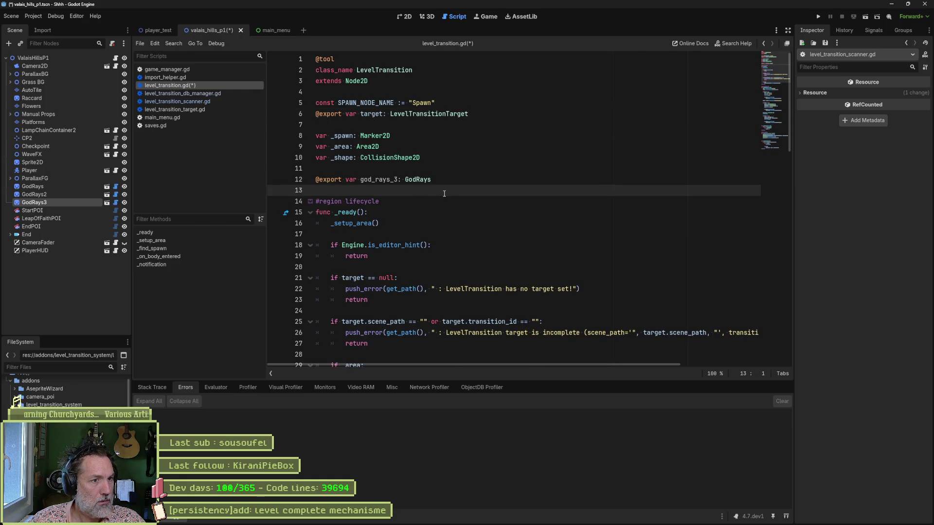
pyautogui.hotkey('ctrl', 'z')
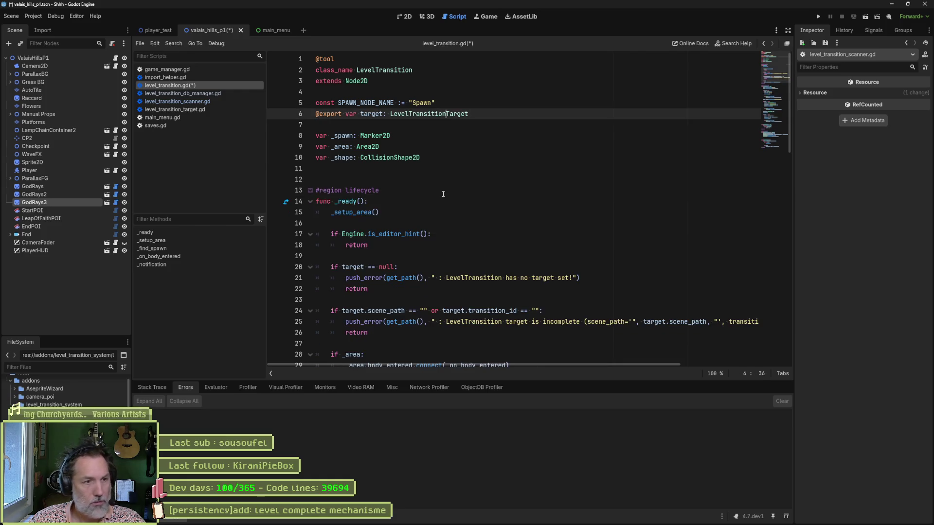
pyautogui.moveTo(50, 199)
pyautogui.mouseDown()
pyautogui.moveTo(349, 191)
pyautogui.moveTo(360, 178)
pyautogui.mouseUp()
pyautogui.hotkey('ctrl', 'z')
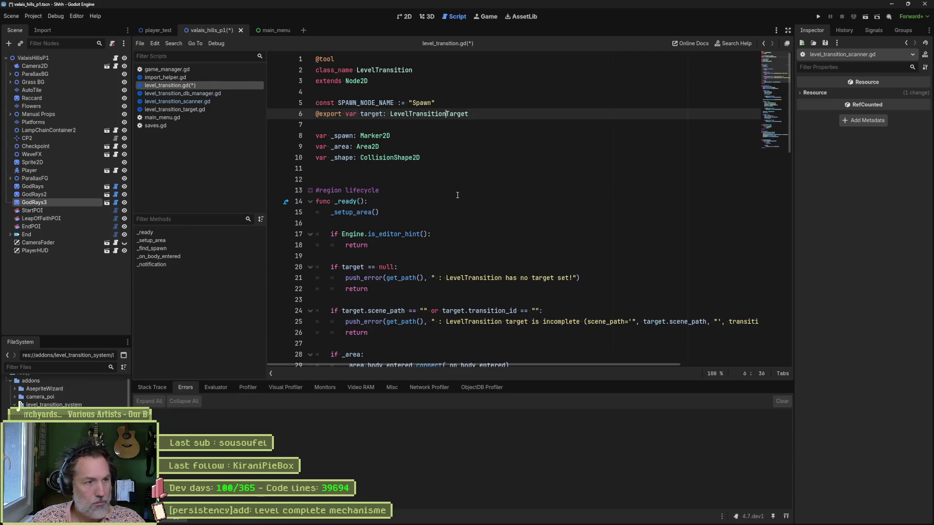
pyautogui.moveTo(59, 200)
pyautogui.mouseDown()
pyautogui.moveTo(343, 182)
pyautogui.moveTo(473, 197)
pyautogui.mouseUp()
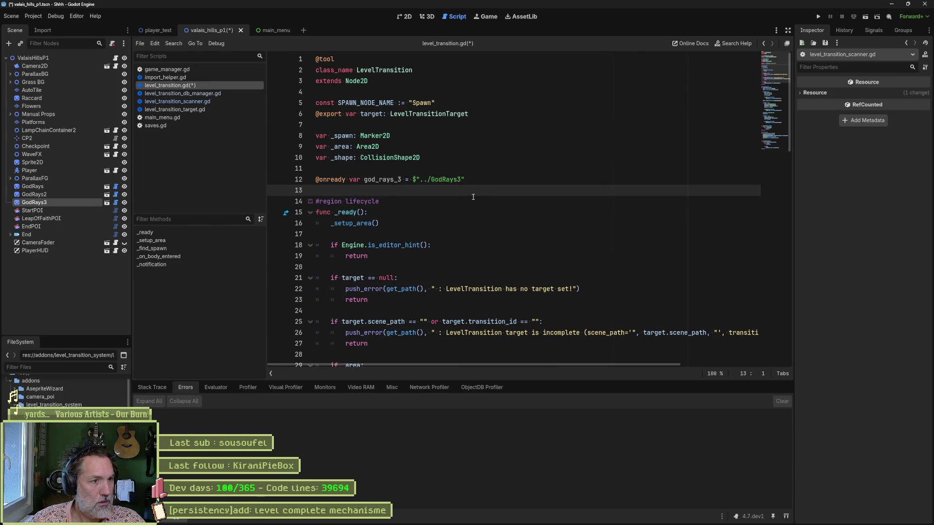
pyautogui.hotkey('ctrl', 'z')
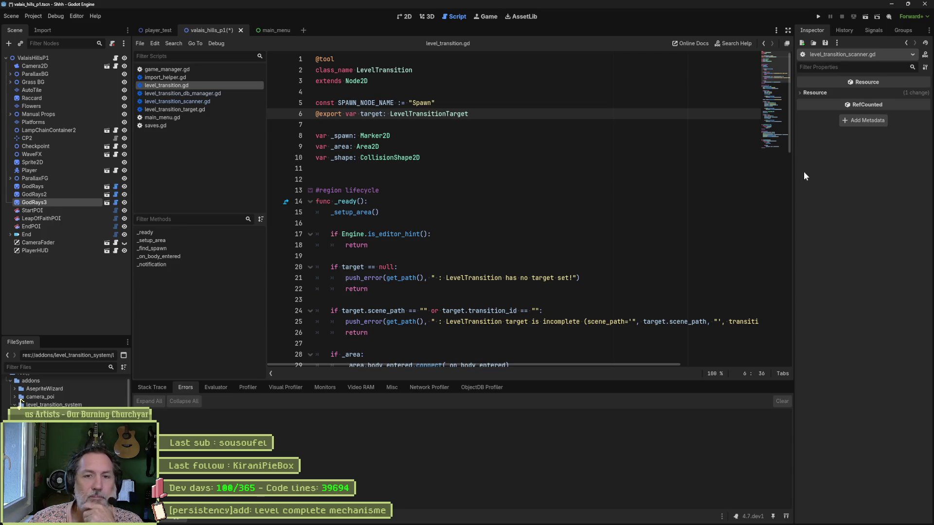
pyautogui.click(816, 94)
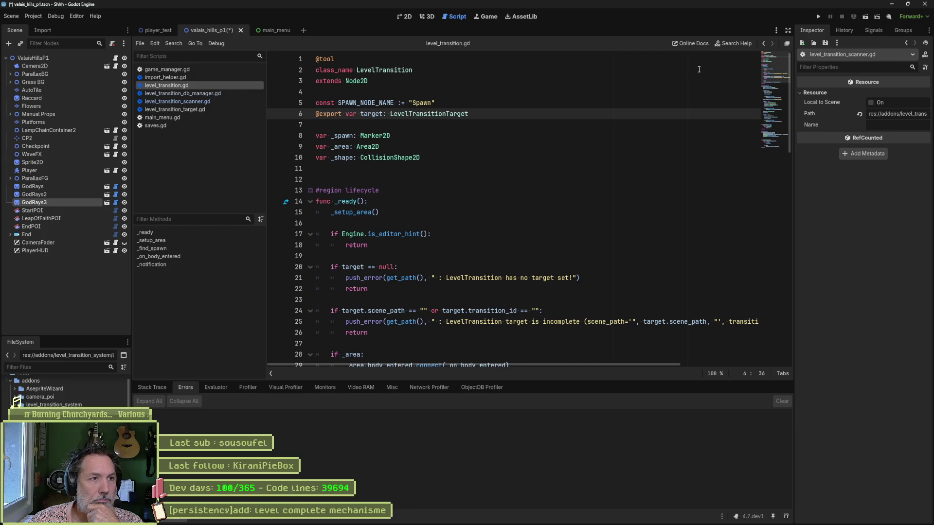
pyautogui.click(576, 517)
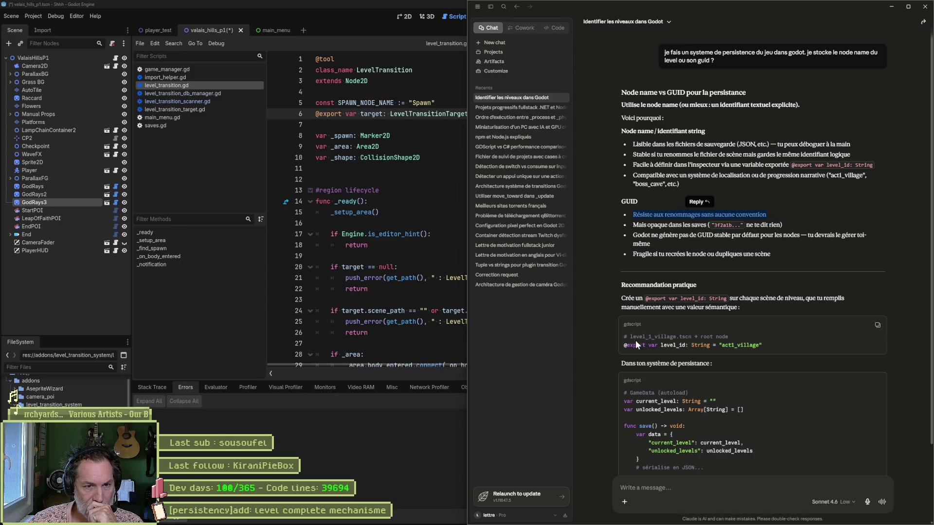
pyautogui.scroll(-3, 618, 346)
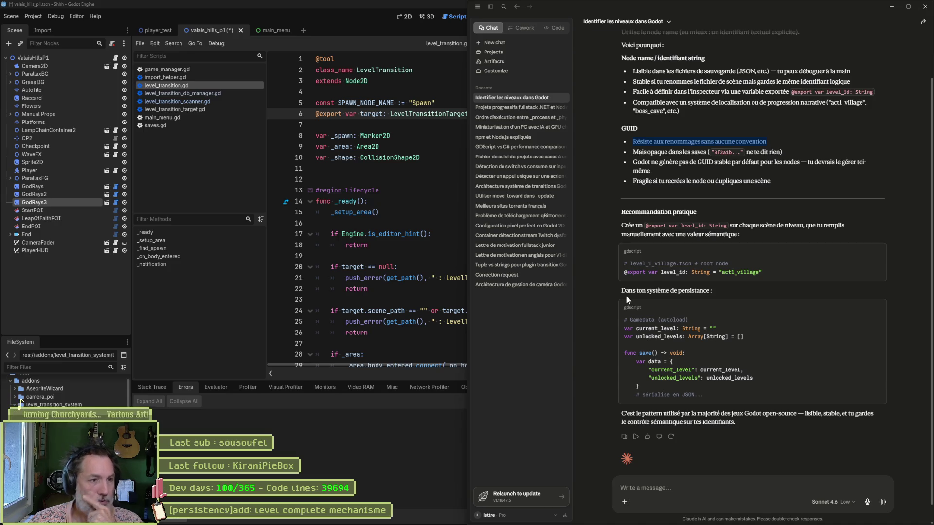
pyautogui.click(427, 181)
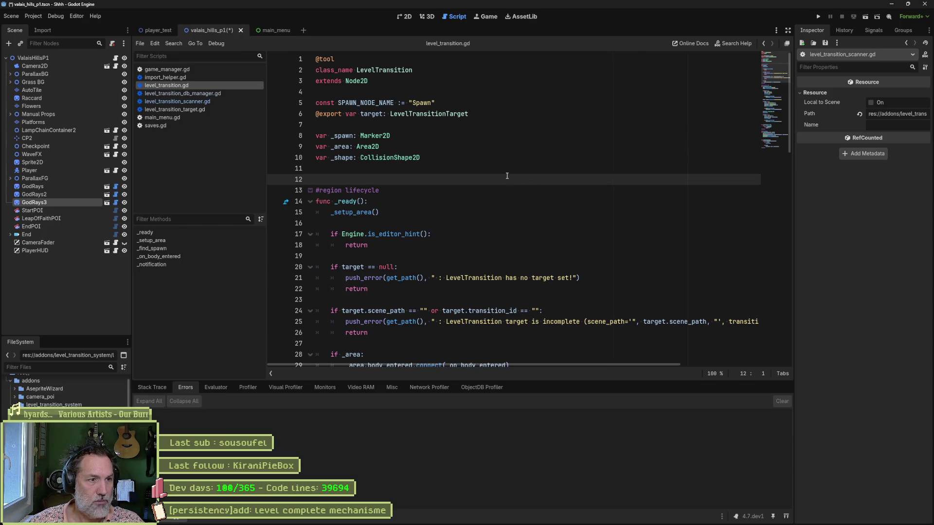
pyautogui.moveTo(469, 174)
pyautogui.mouseDown()
pyautogui.moveTo(463, 152)
pyautogui.moveTo(463, 178)
pyautogui.mouseUp()
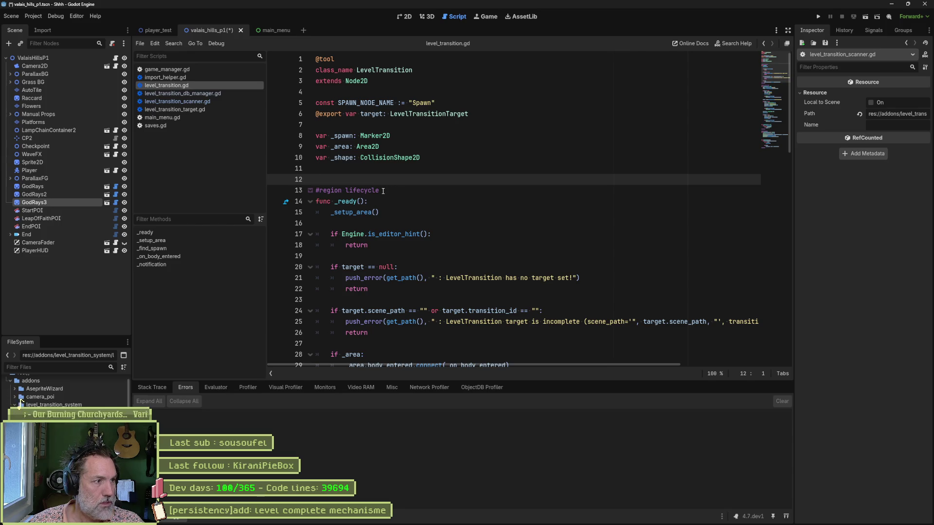
# Go from level_transition.gd to level_transition_scanner.gd, open at its scan_transitions_in_scene function.
pyautogui.click(421, 171)
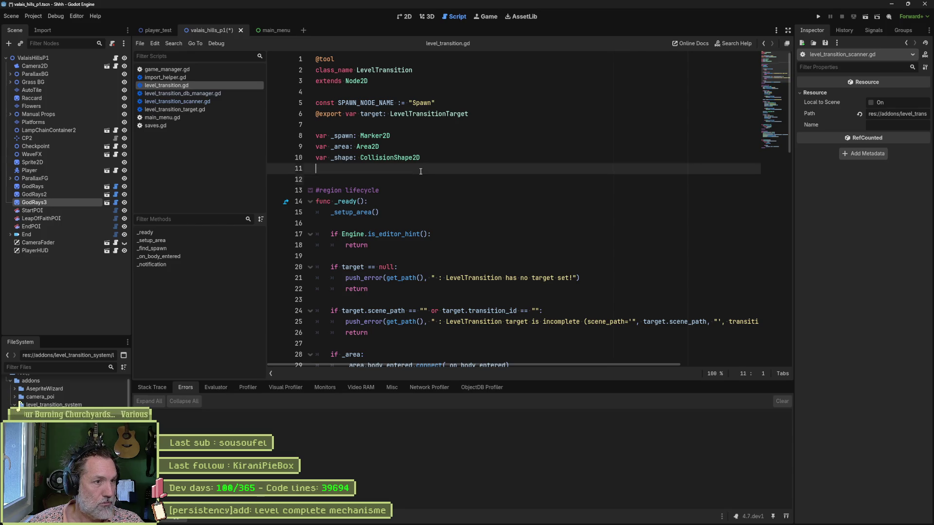
pyautogui.hotkey('alt', 'Left')
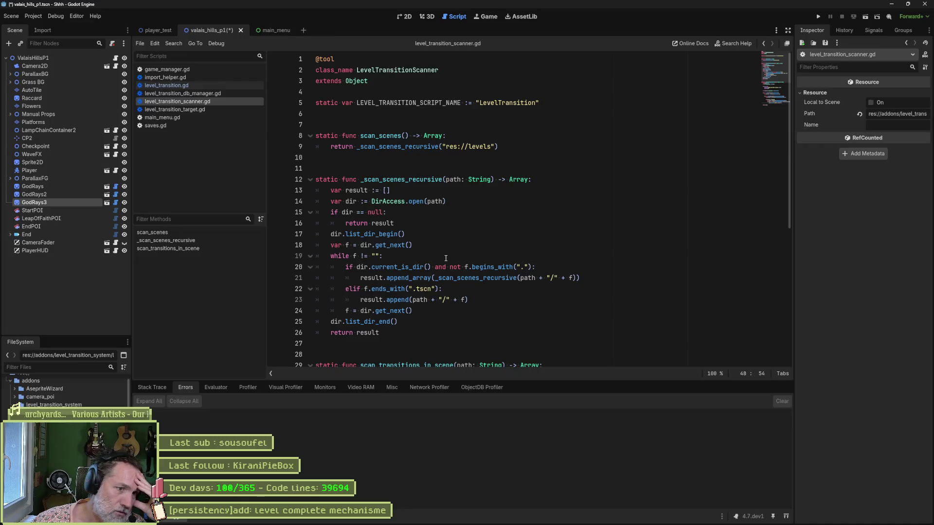
pyautogui.moveTo(472, 271)
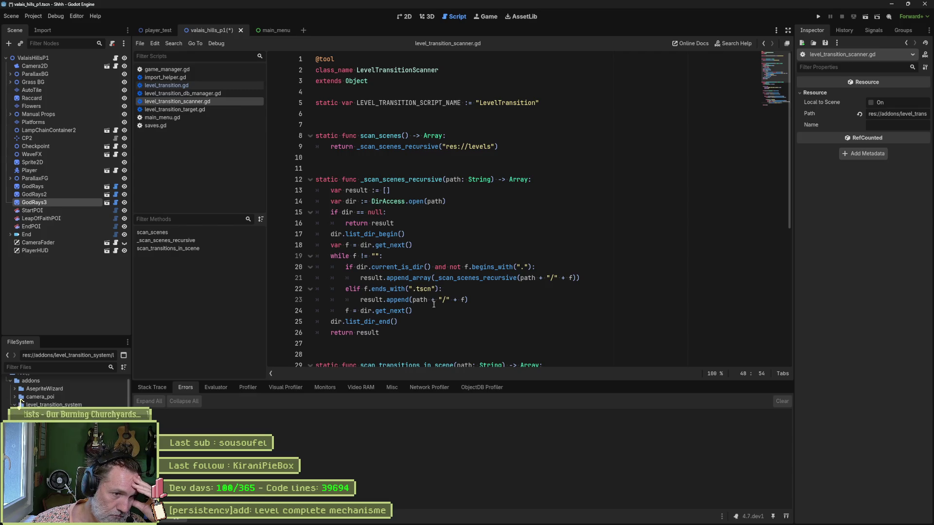
pyautogui.click(216, 247)
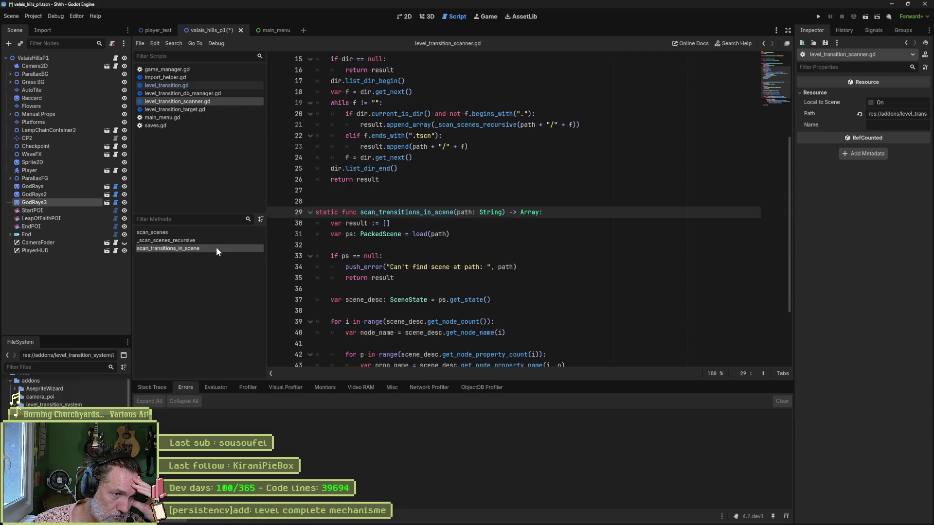
# Run a project-wide Find in Files for scan_transitions_in_scene.
pyautogui.doubleClick(406, 212)
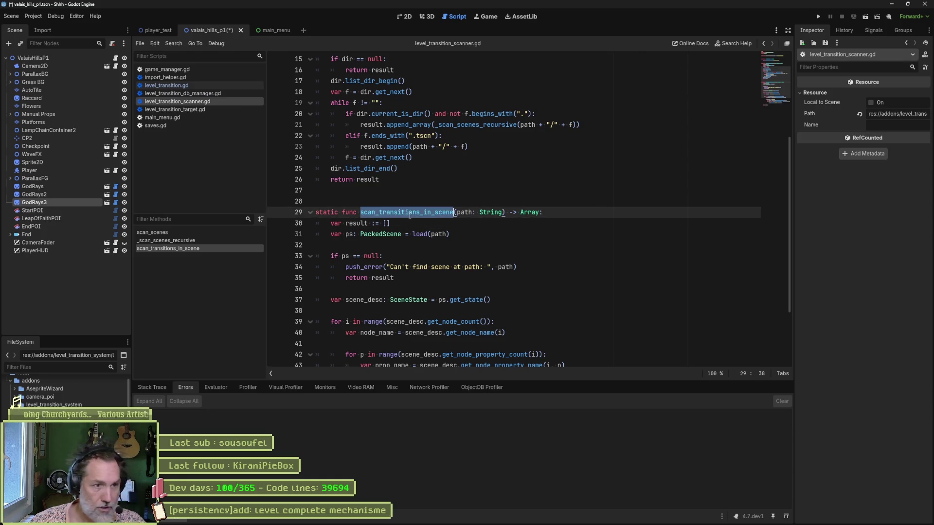
pyautogui.hotkey('ctrl', 'shift', 'f')
pyautogui.click(464, 298)
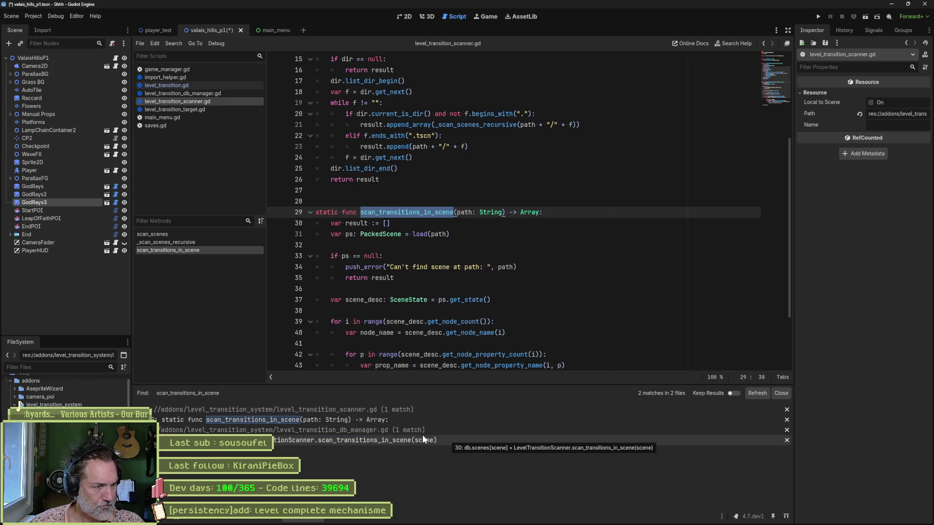
# Review the function body, where each matching node's node_name is appended under "name".
pyautogui.click(493, 264)
pyautogui.scroll(-3, 535, 274)
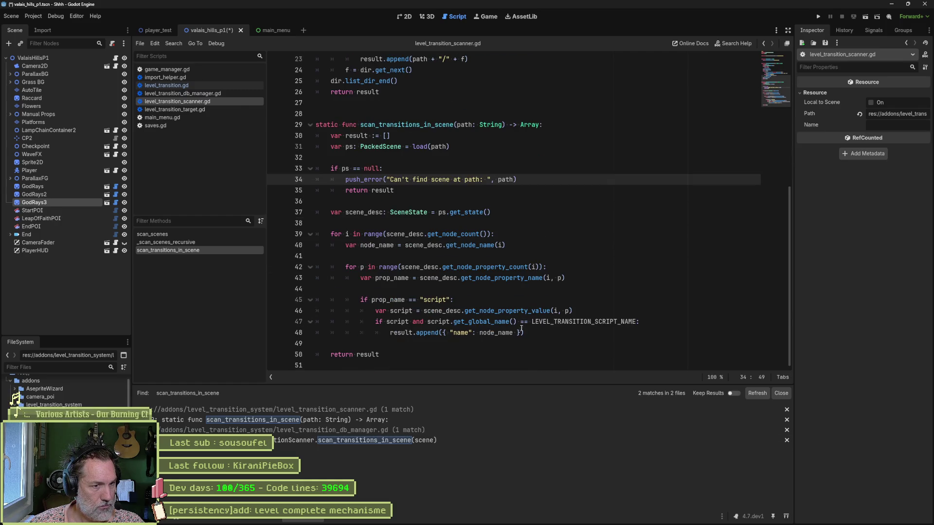
pyautogui.click(479, 333)
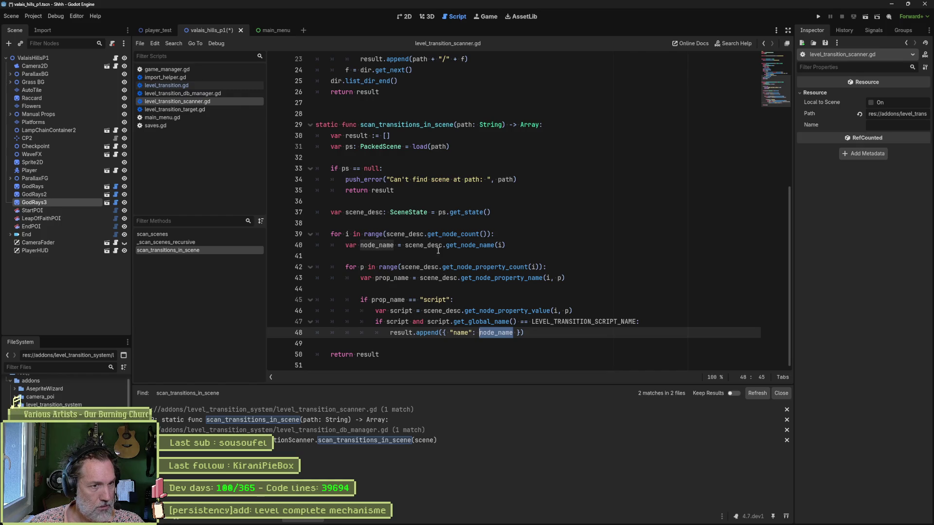
pyautogui.moveTo(491, 249)
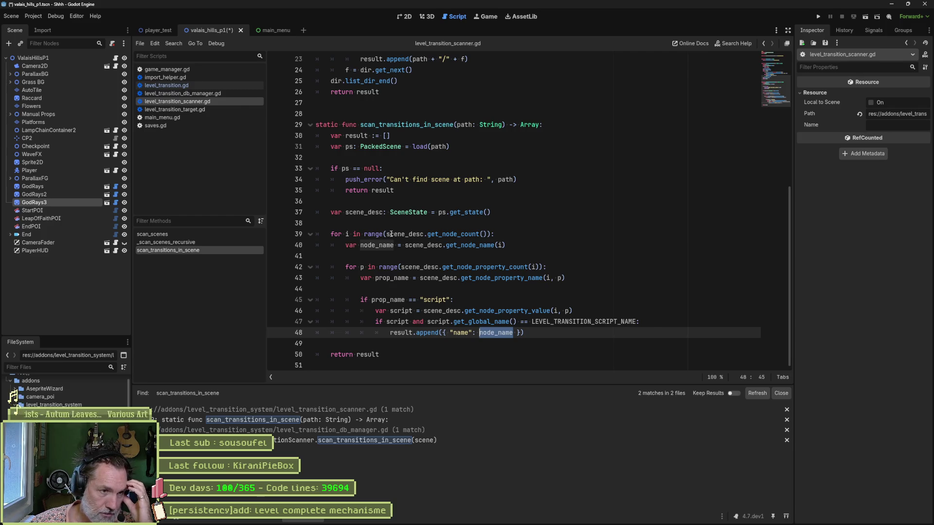
pyautogui.moveTo(391, 235)
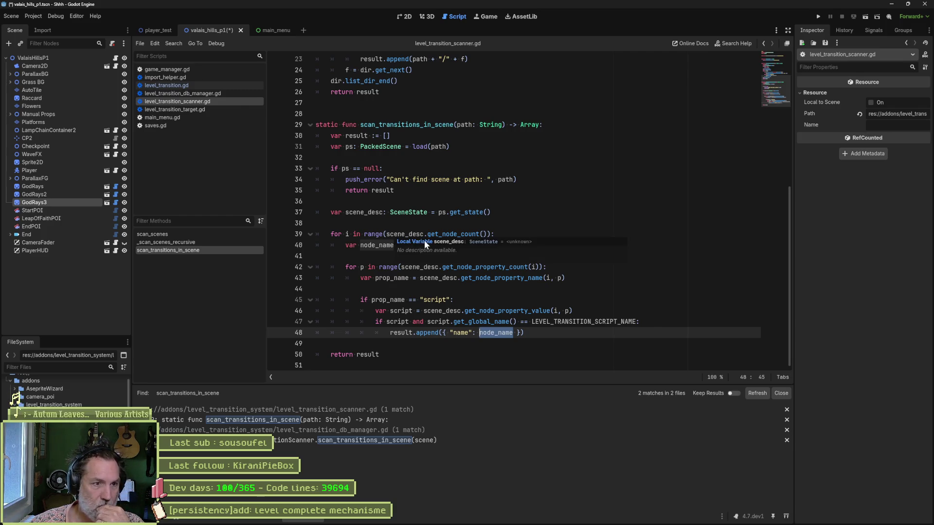
pyautogui.click(116, 59)
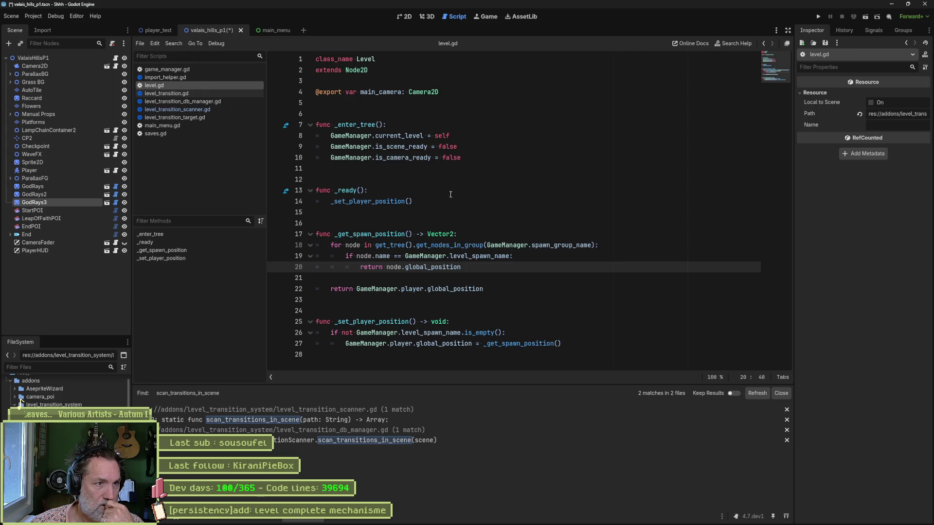
pyautogui.click(460, 97)
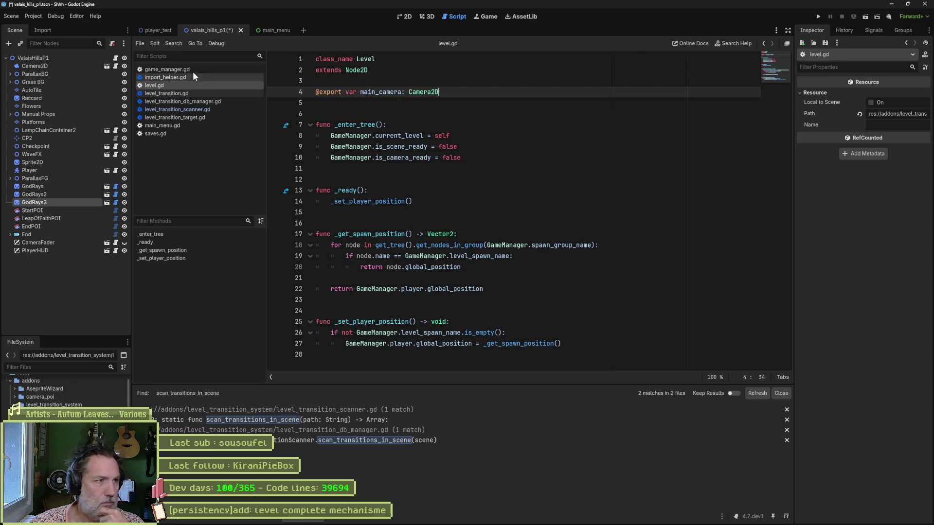
pyautogui.click(59, 57)
pyautogui.doubleClick(373, 94)
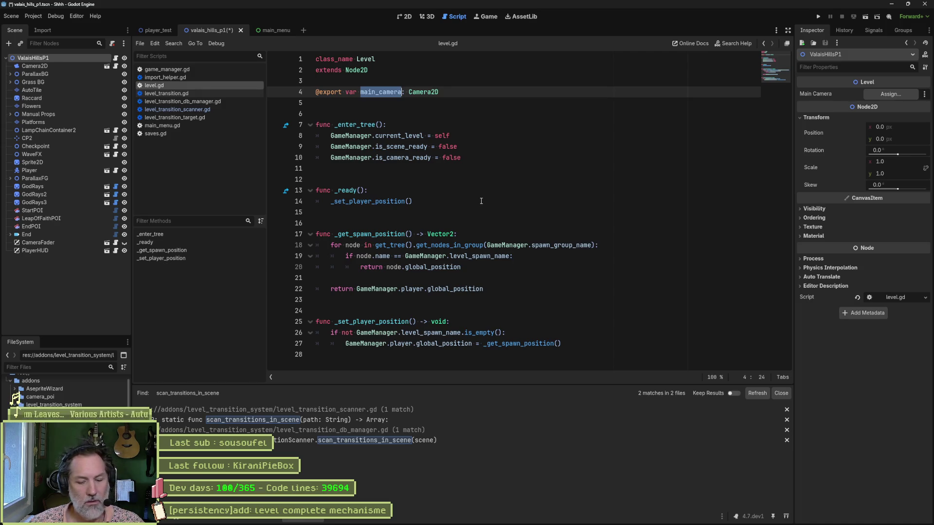
pyautogui.hotkey('ctrl', 'shift', 'f')
pyautogui.press('Return')
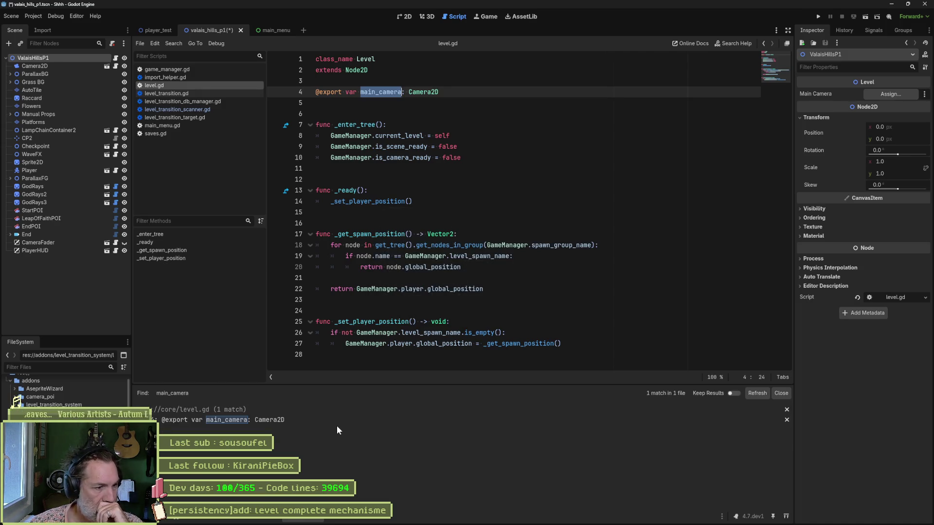
pyautogui.click(471, 93)
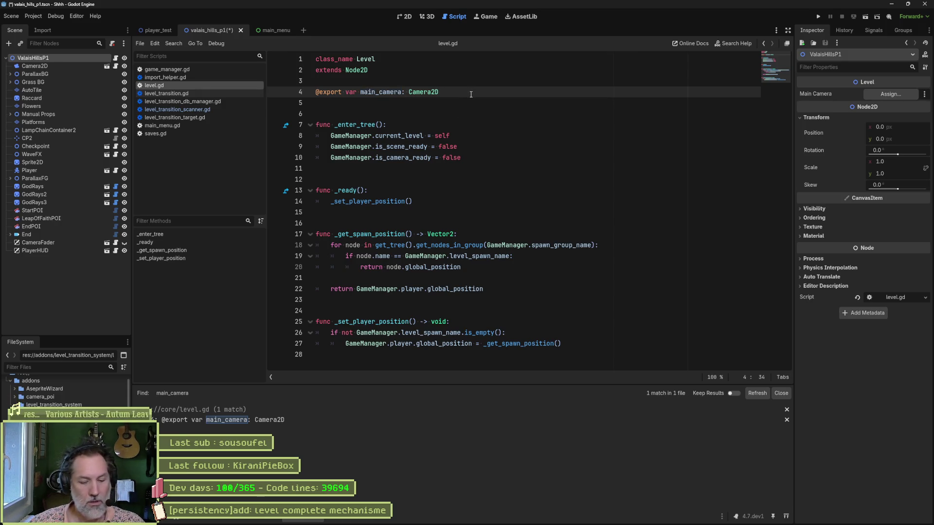
# Replace the main_camera Camera2D export on line 4 with 'id: StringName' and save.
pyautogui.doubleClick(382, 92)
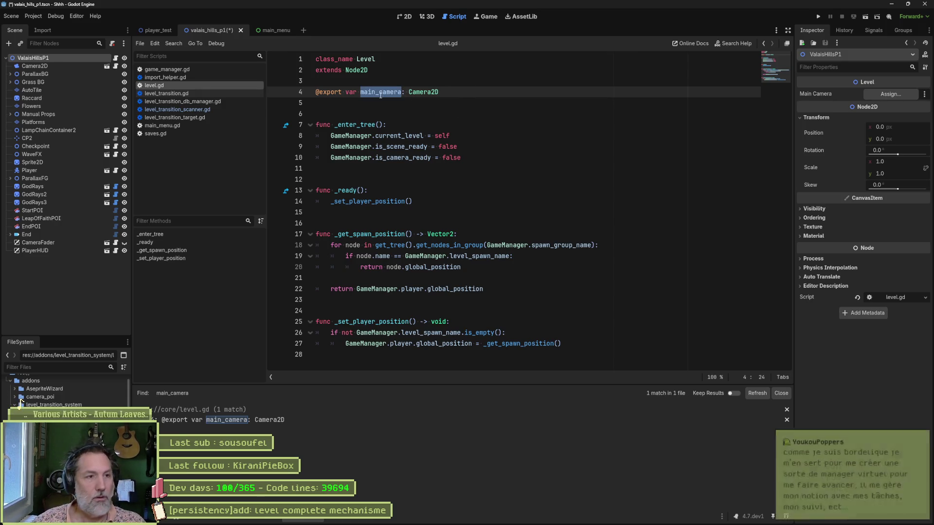
pyautogui.write('id')
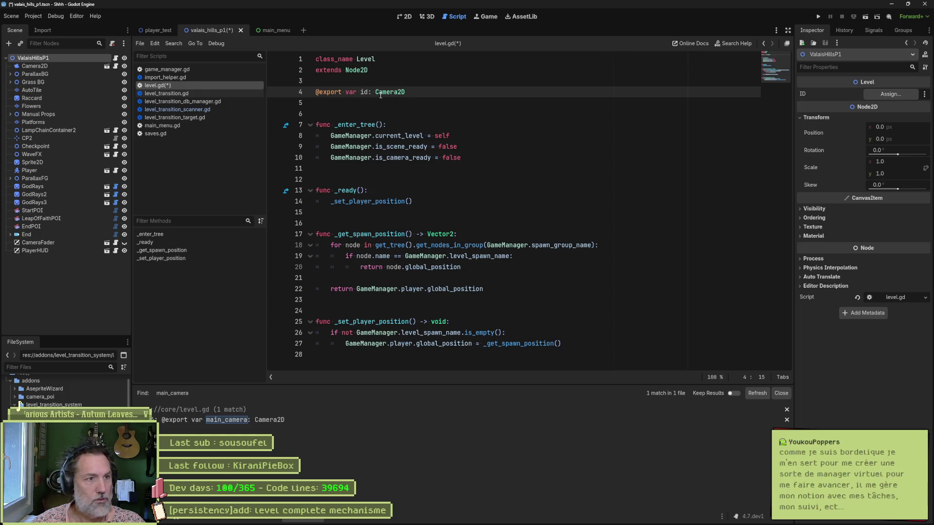
pyautogui.doubleClick(380, 93)
pyautogui.write('S')
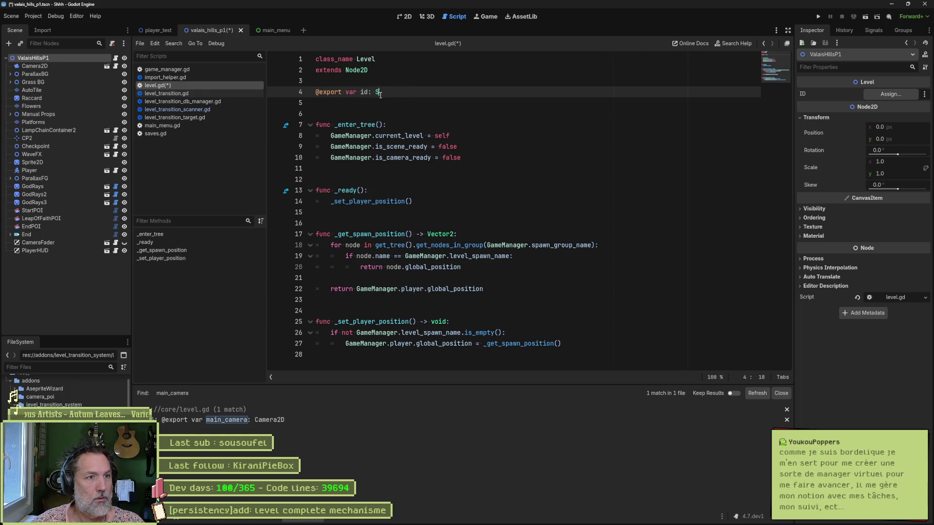
pyautogui.write('tringName')
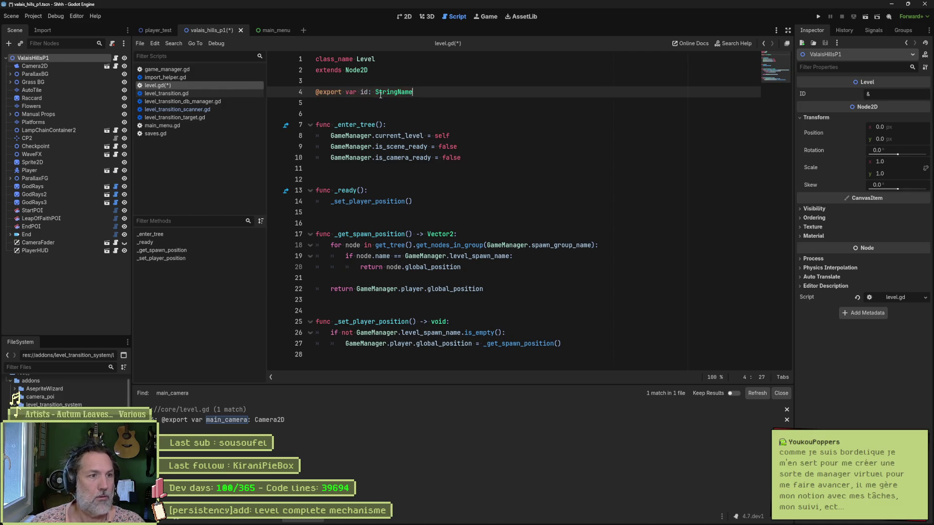
pyautogui.hotkey('ctrl', 's')
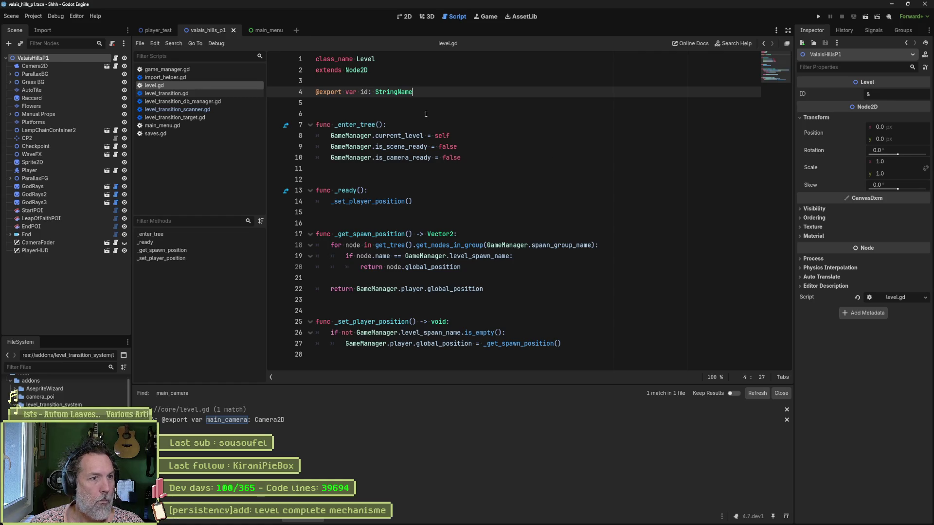
# Give the id export a default of '= name' and save level.gd again.
pyautogui.doubleClick(364, 92)
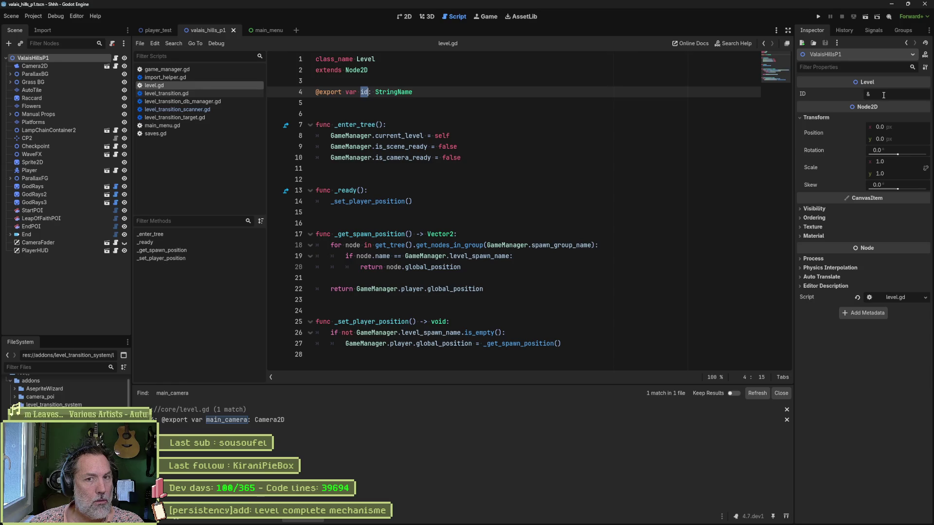
pyautogui.click(459, 95)
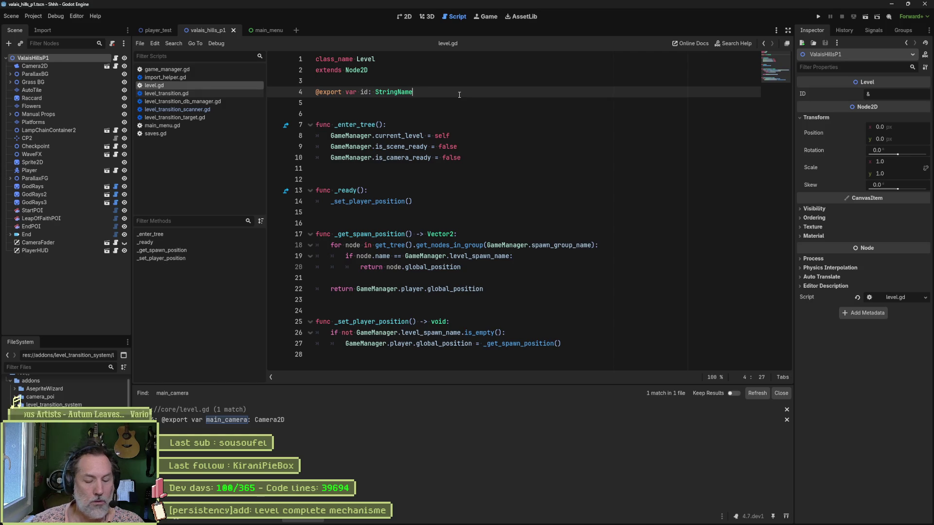
pyautogui.write(' = ')
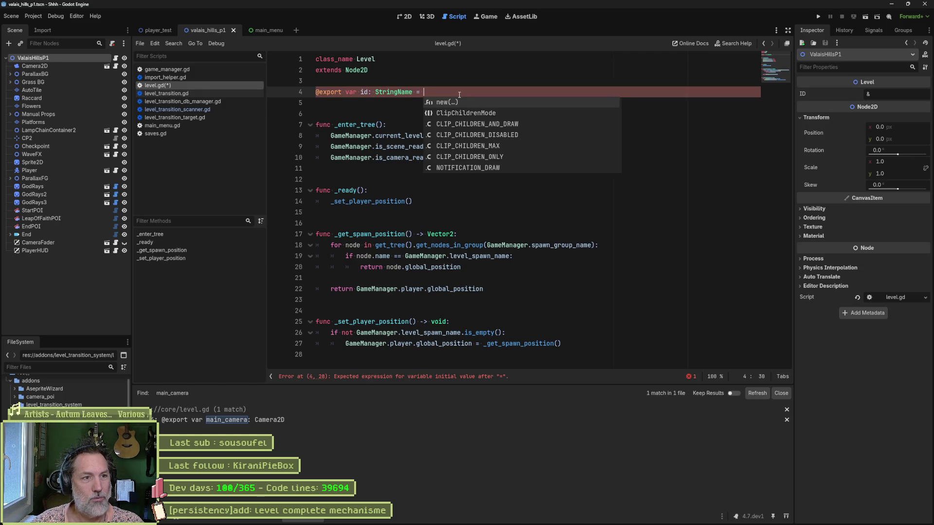
pyautogui.write('name')
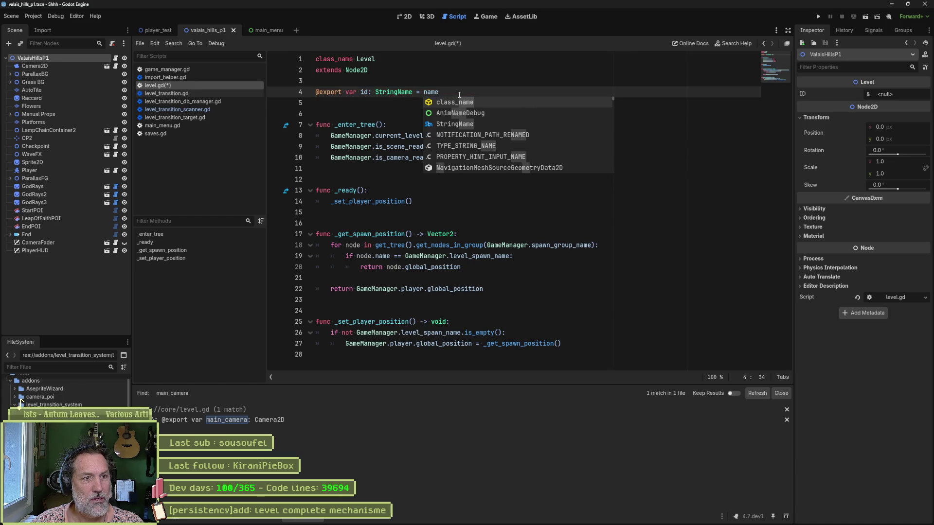
pyautogui.hotkey('ctrl', 's')
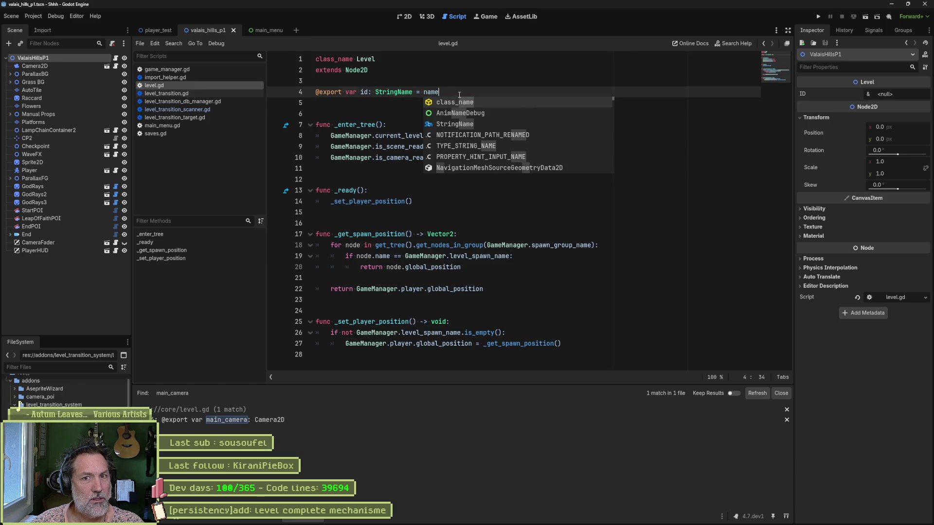
pyautogui.click(155, 31)
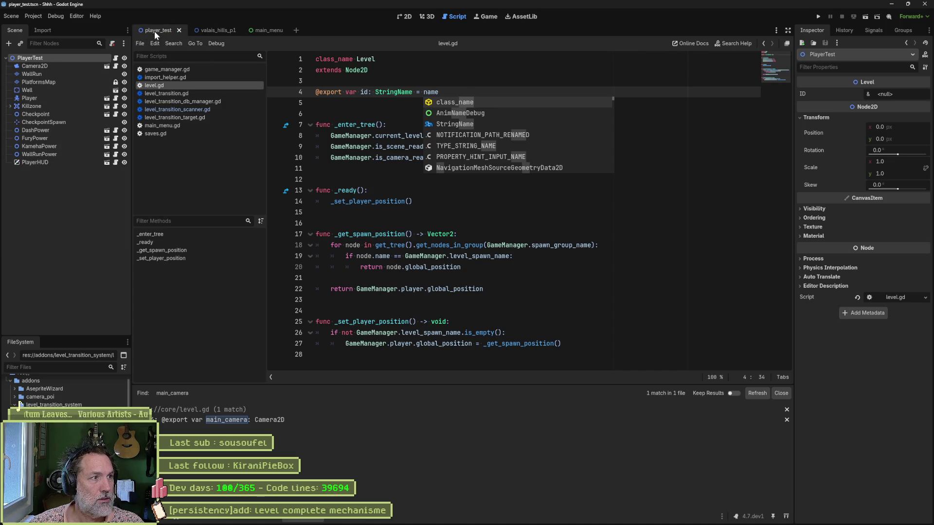
pyautogui.click(116, 59)
pyautogui.click(91, 68)
pyautogui.click(85, 60)
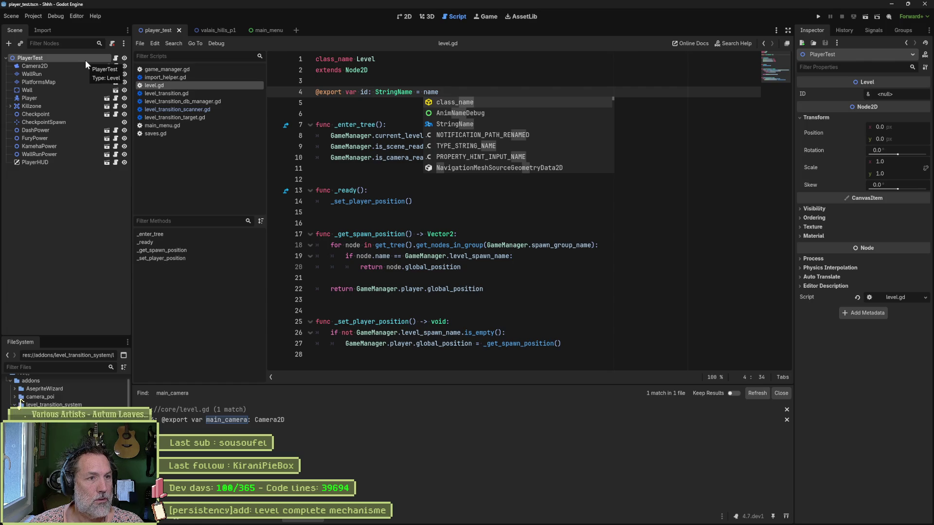
pyautogui.click(372, 59)
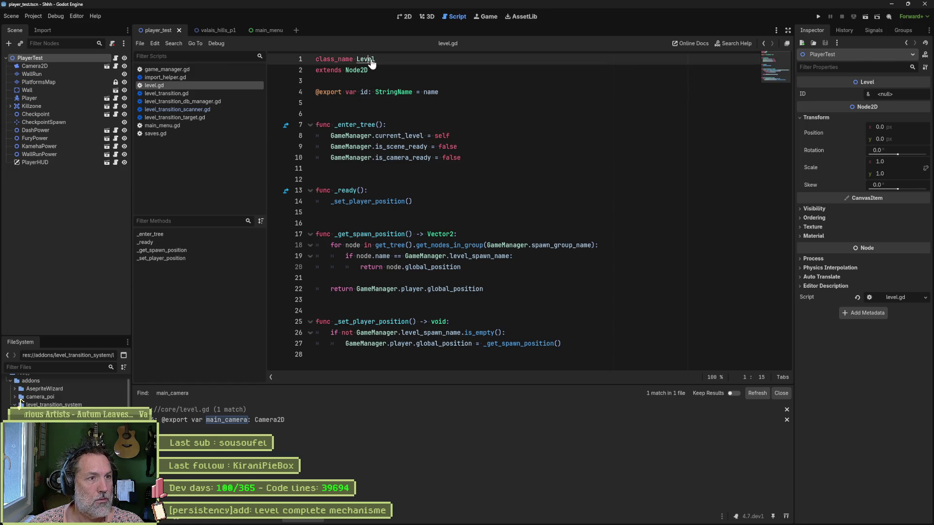
pyautogui.click(439, 92)
pyautogui.press('BackSpace')
pyautogui.press('BackSpace')
pyautogui.press('BackSpace')
pyautogui.press('BackSpace')
pyautogui.press('BackSpace')
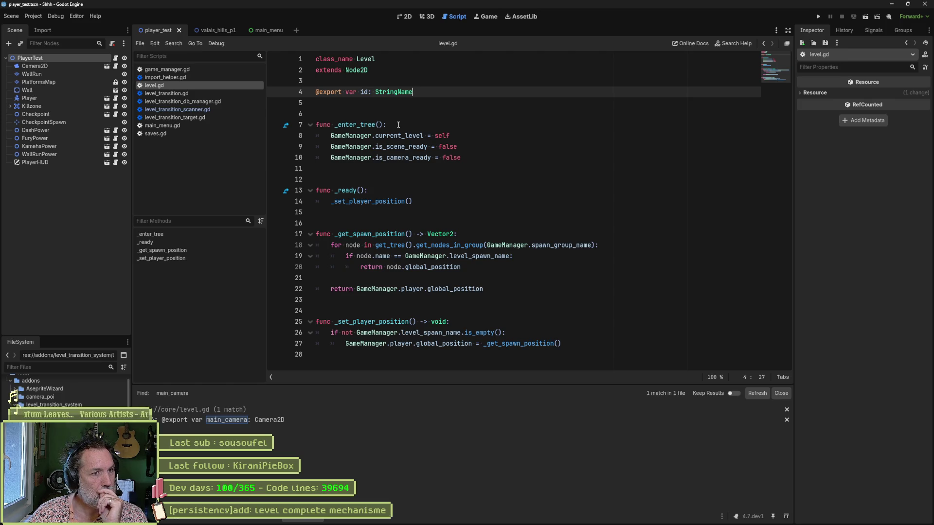
pyautogui.click(398, 125)
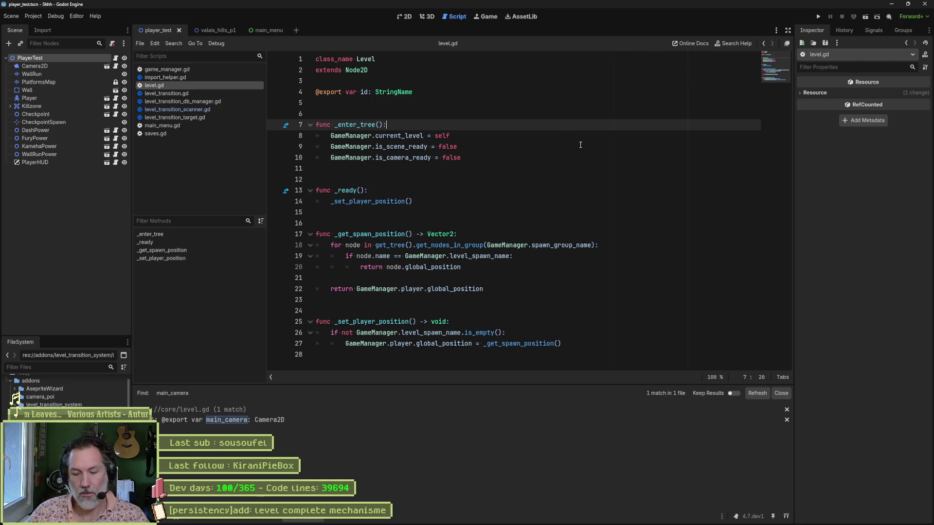
# Add 'if not id:' with push_error(self, " No level id !") at the top of _enter_tree.
pyautogui.press('Return')
pyautogui.write('if not id:')
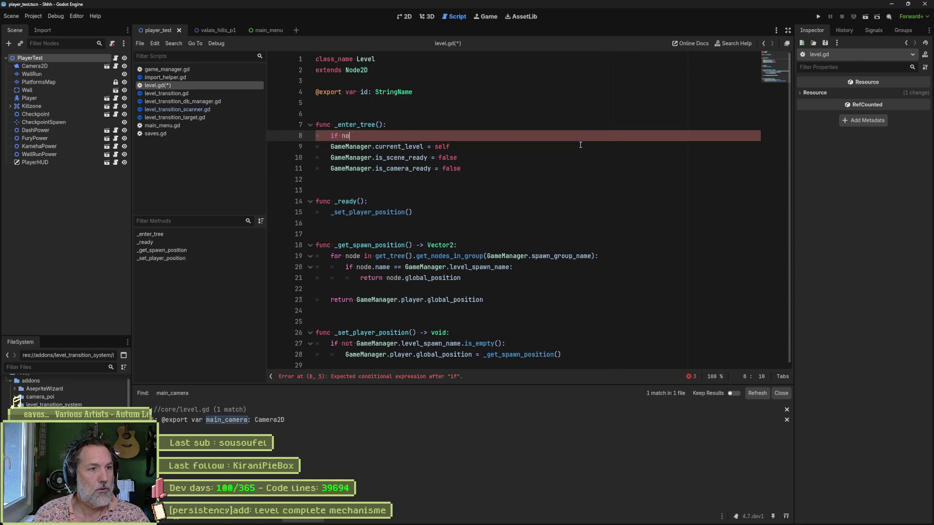
pyautogui.press('Return')
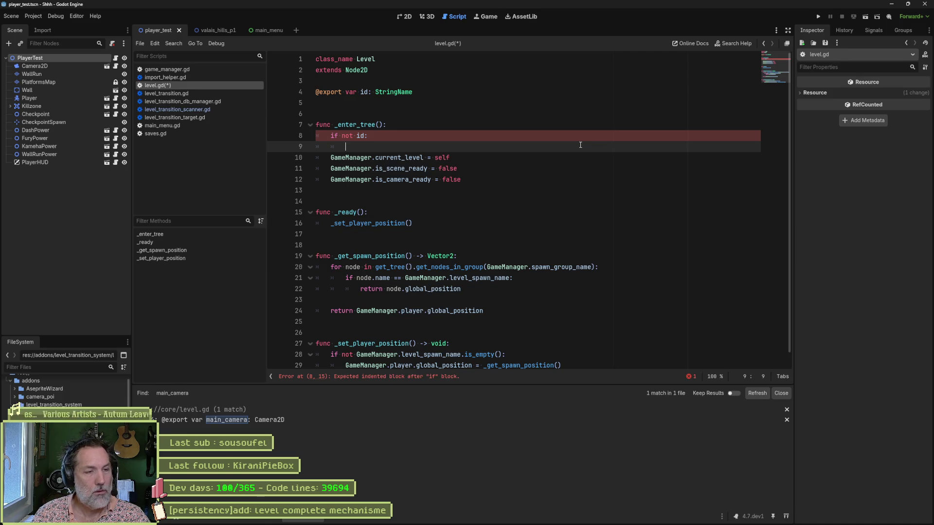
pyautogui.write('push')
pyautogui.press('Return')
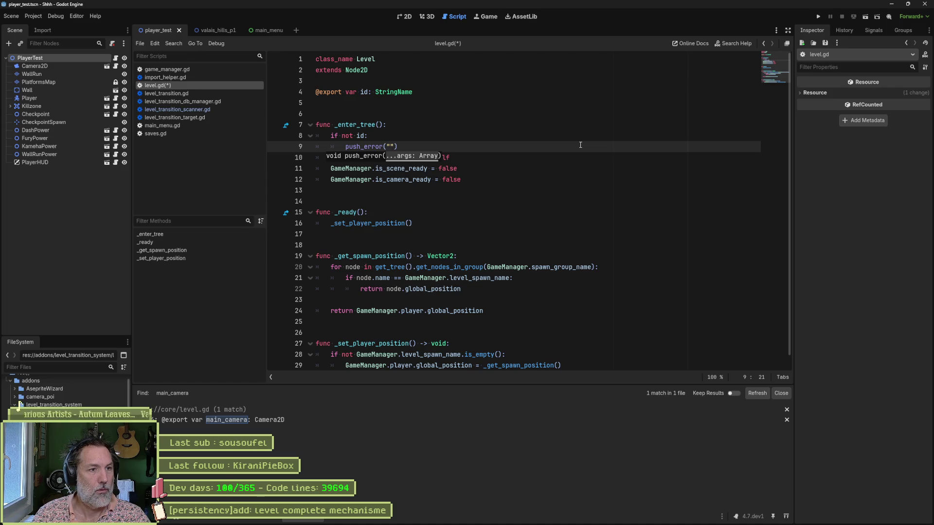
pyautogui.write('self, " ')
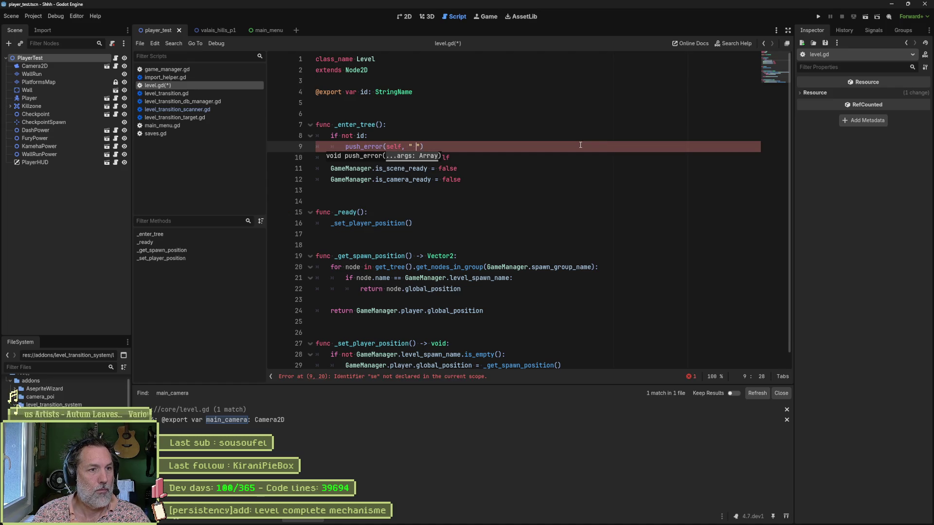
pyautogui.write('No s')
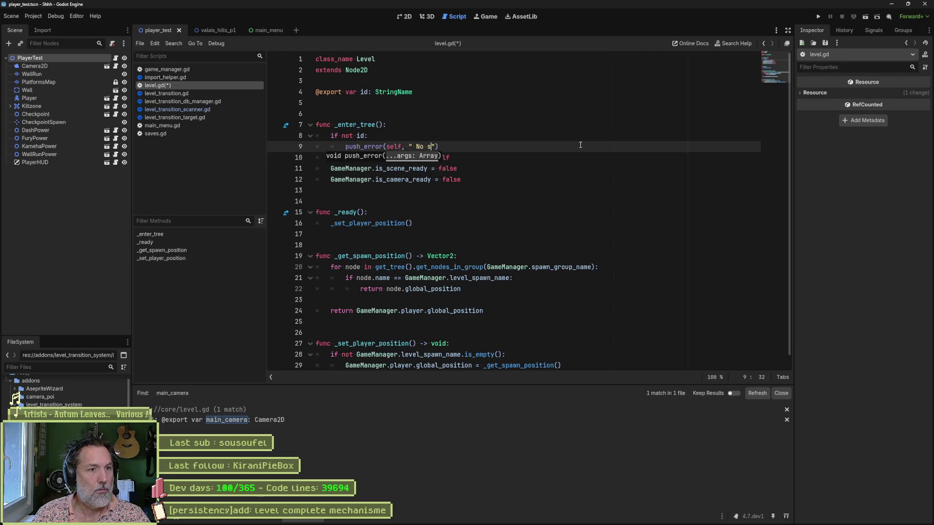
pyautogui.press('BackSpace')
pyautogui.write('level id')
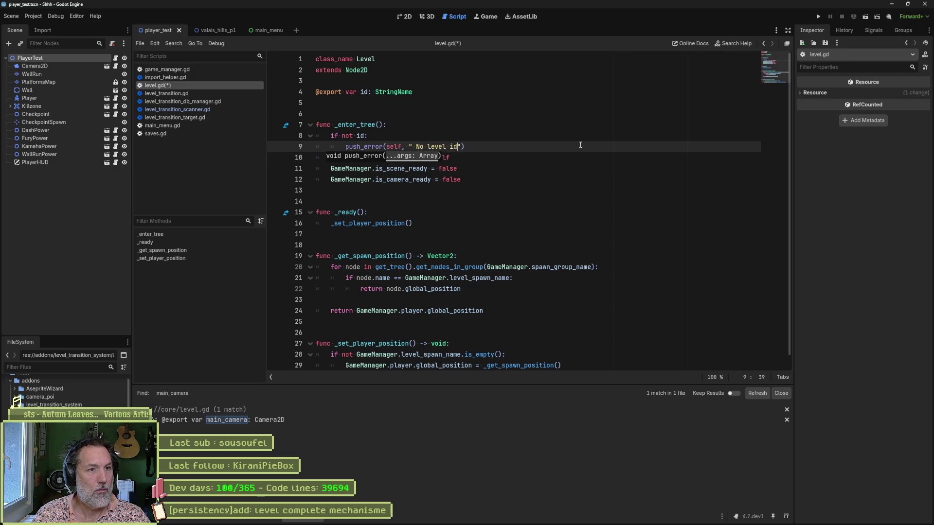
pyautogui.write(' !')
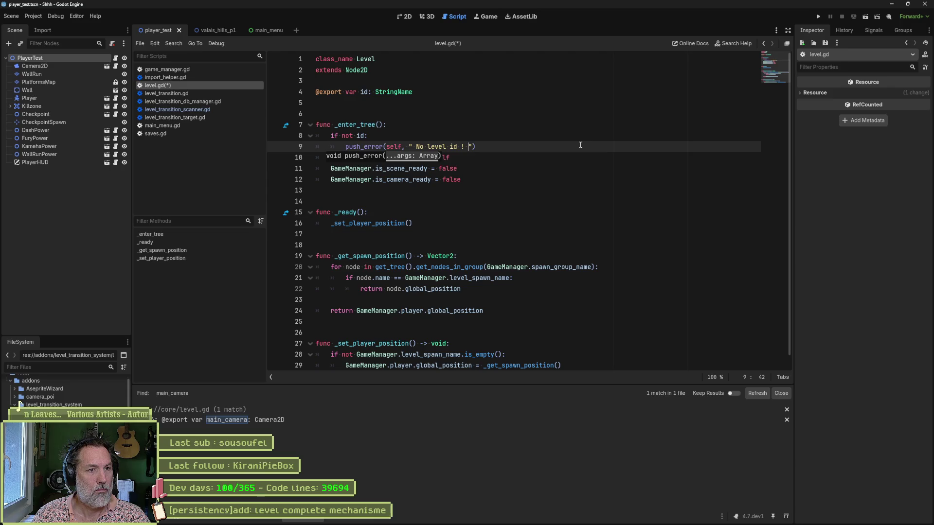
pyautogui.press('BackSpace')
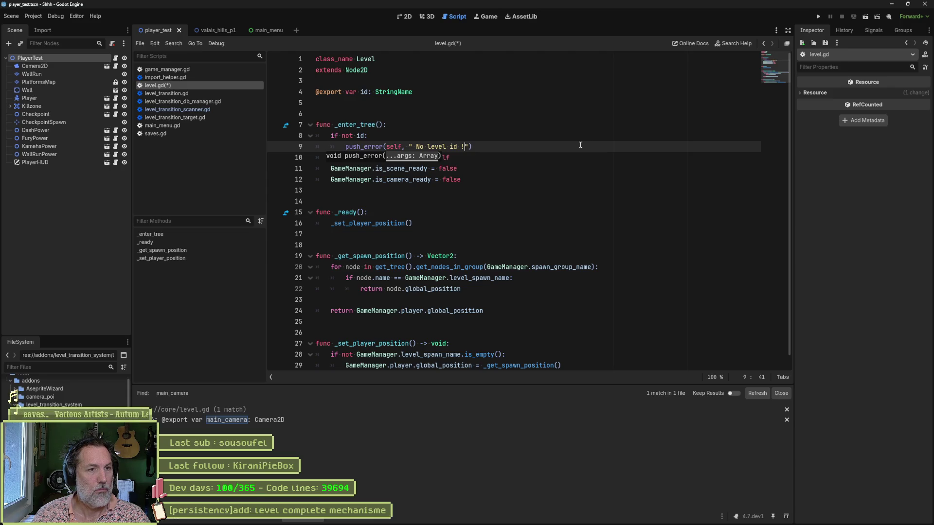
# Add a blank line after the guard, save level.gd and run the current scene with F6.
pyautogui.press('End')
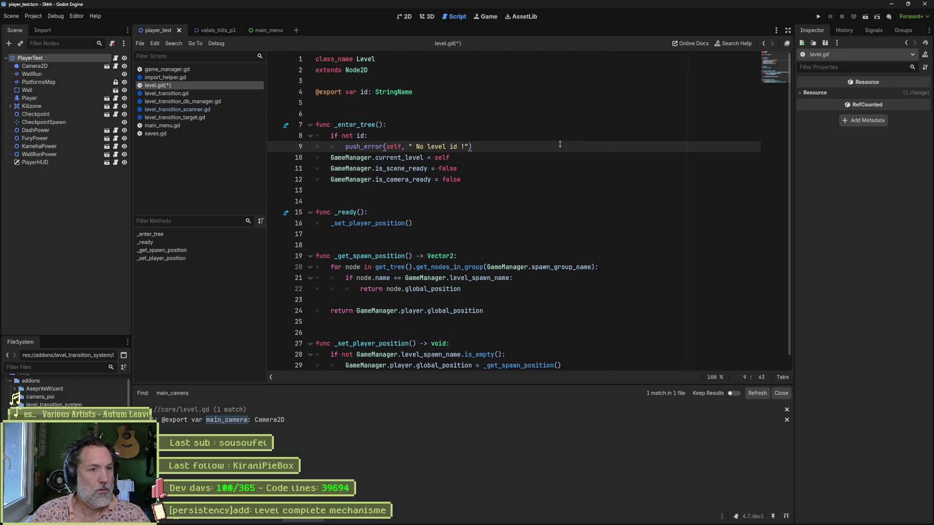
pyautogui.press('Return')
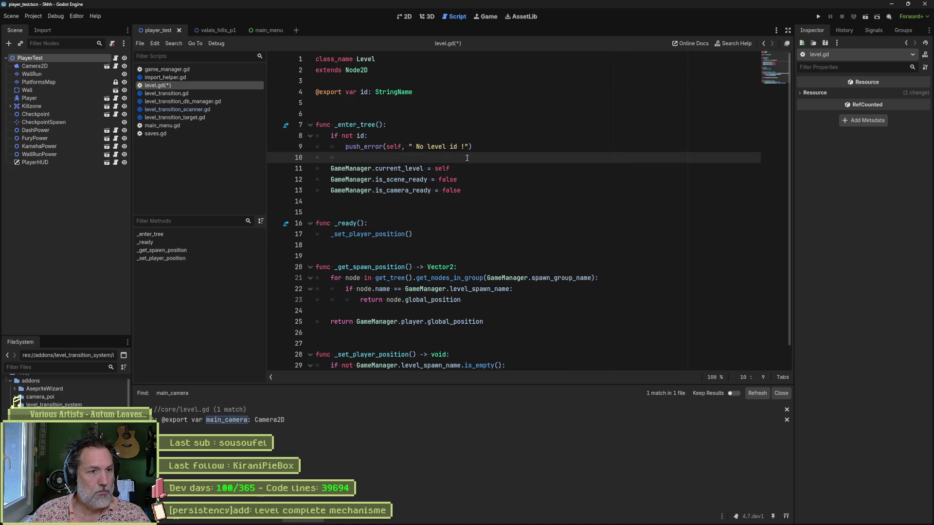
pyautogui.click(483, 146)
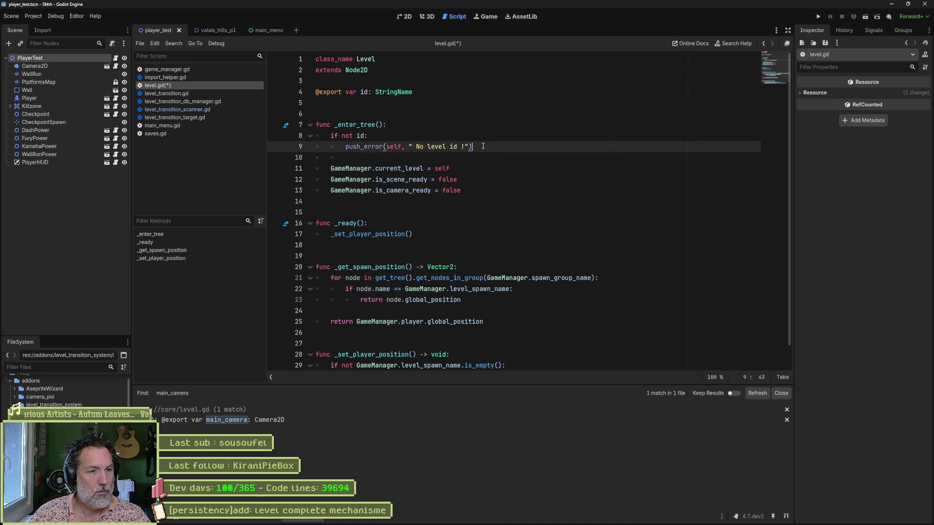
pyautogui.hotkey('ctrl', 's')
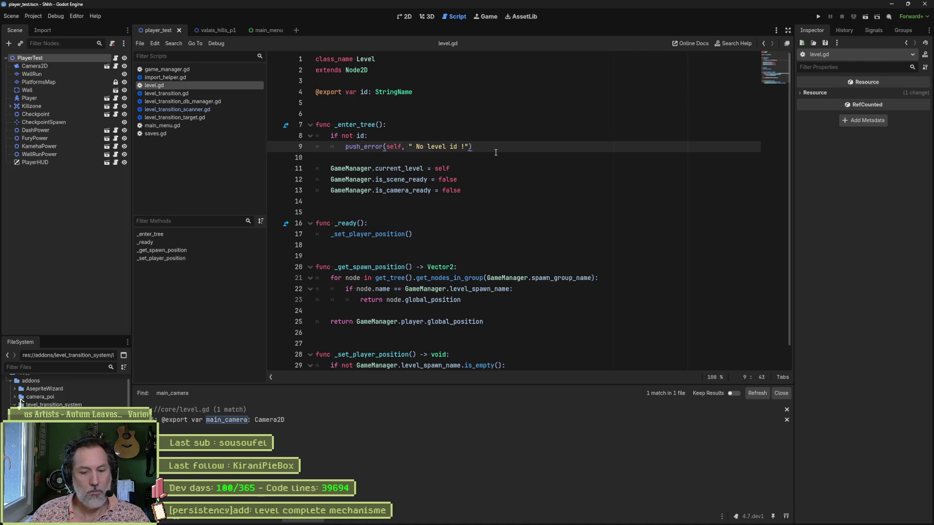
pyautogui.press('F6')
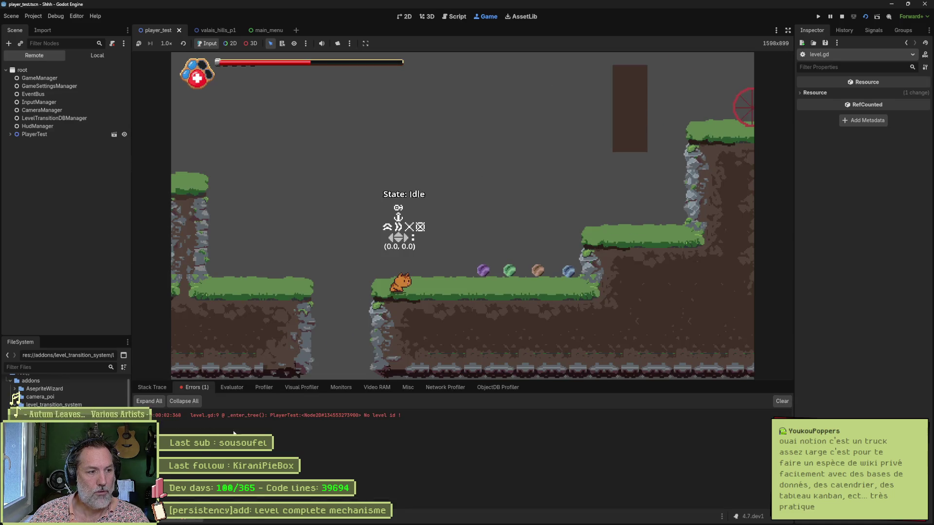
# Follow the "No level id !" error to its source in level.gd, then bring up a browser beside the editor.
pyautogui.doubleClick(342, 417)
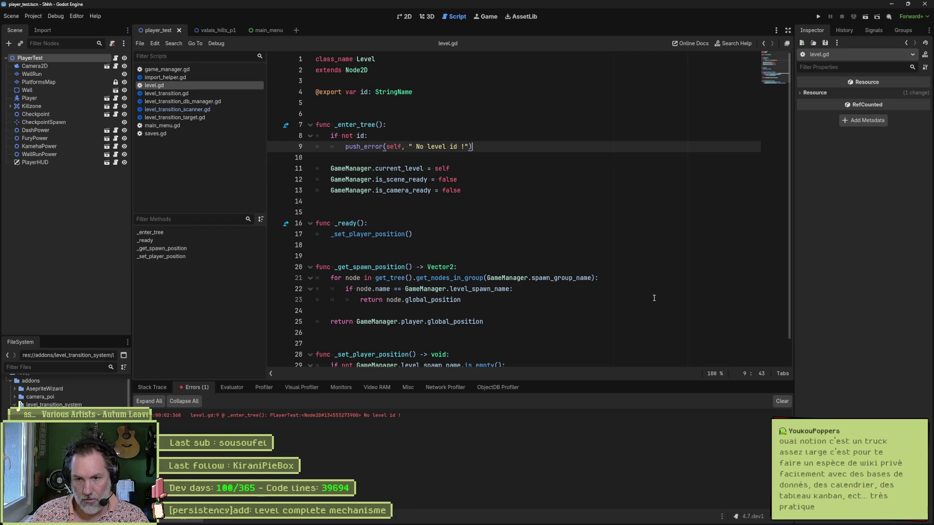
pyautogui.click(518, 520)
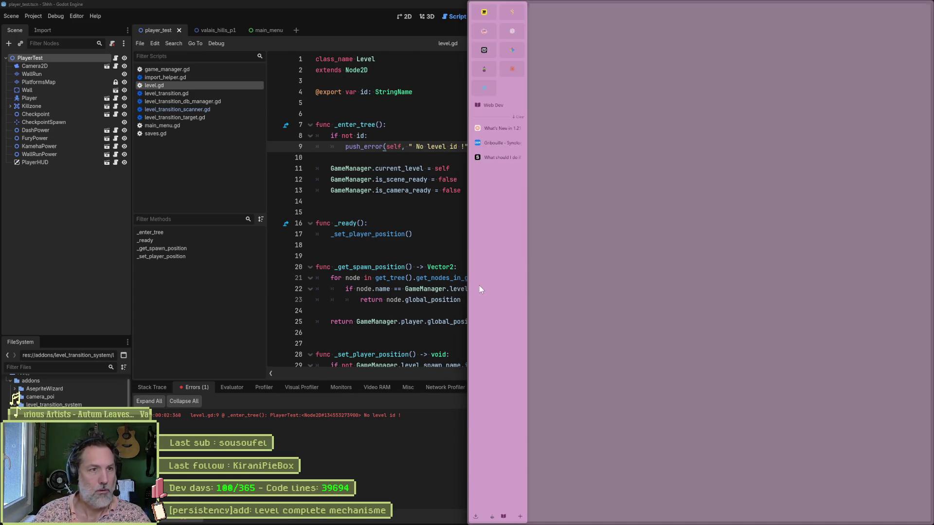
# Search the web for 'notion project', open notion.com and dismiss the Google sign-in prompt.
pyautogui.write('notion project')
pyautogui.press('Return')
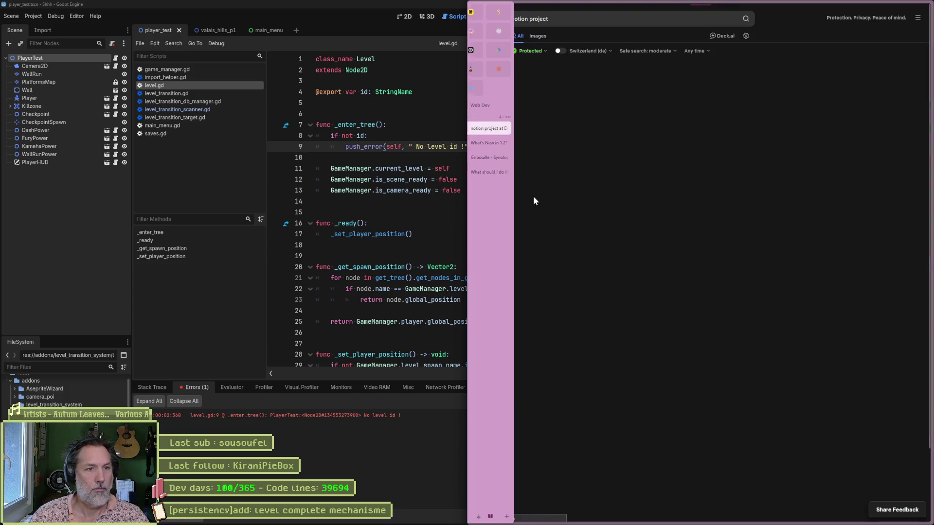
pyautogui.click(576, 85)
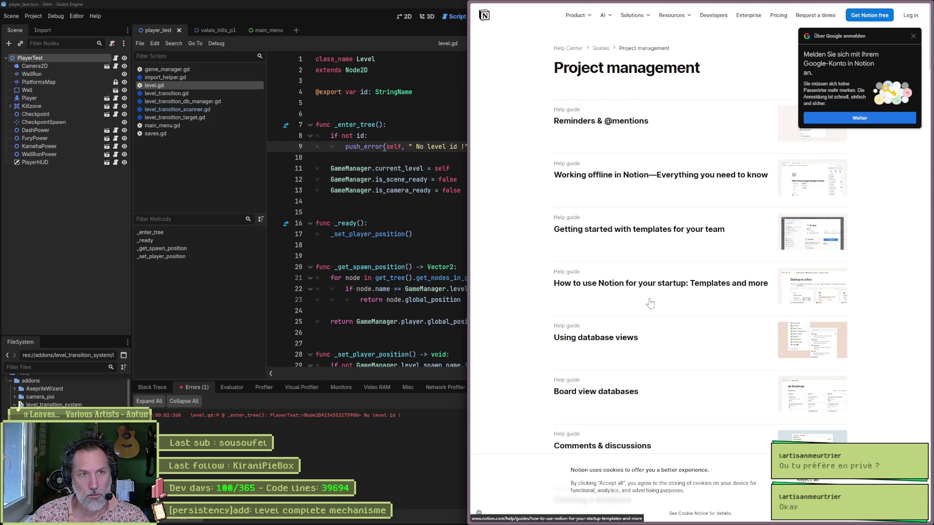
pyautogui.click(913, 36)
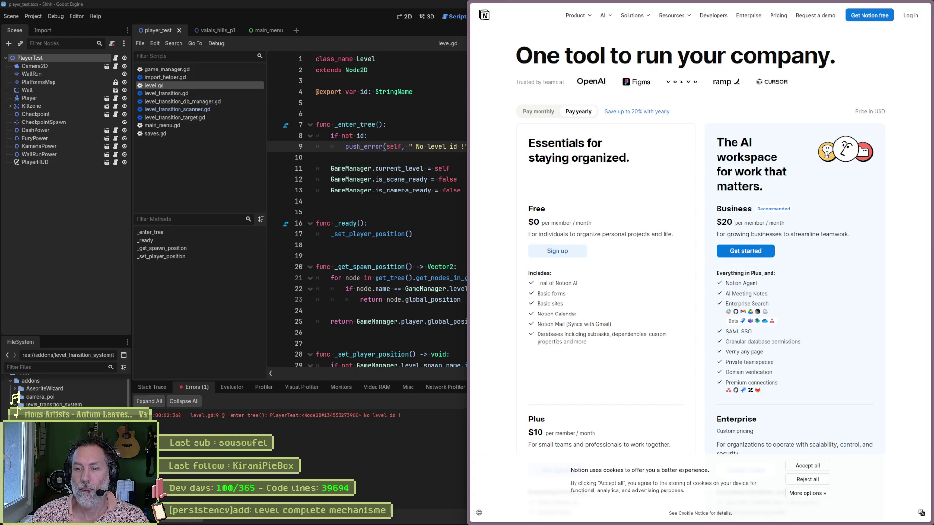
pyautogui.click(917, 175)
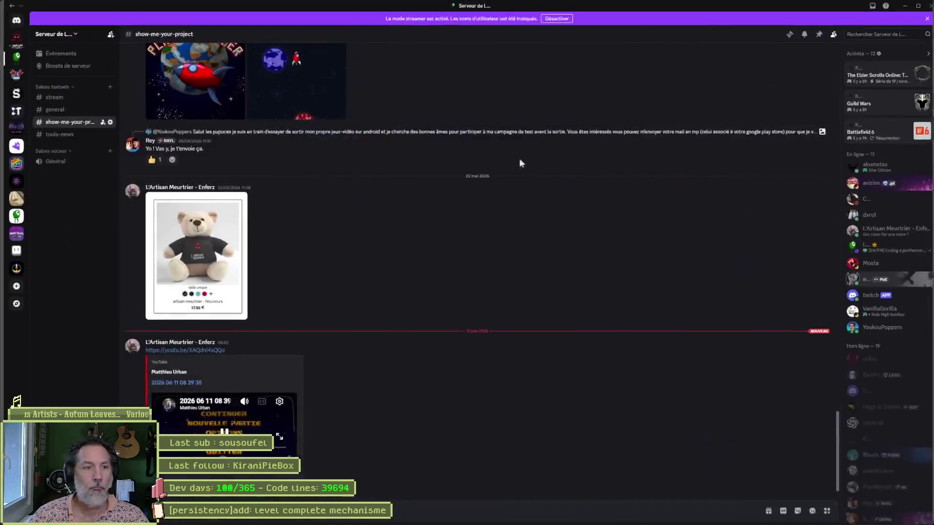
# Play the embedded pixel-art lab gameplay video from show-me-your-project full screen.
pyautogui.click(275, 439)
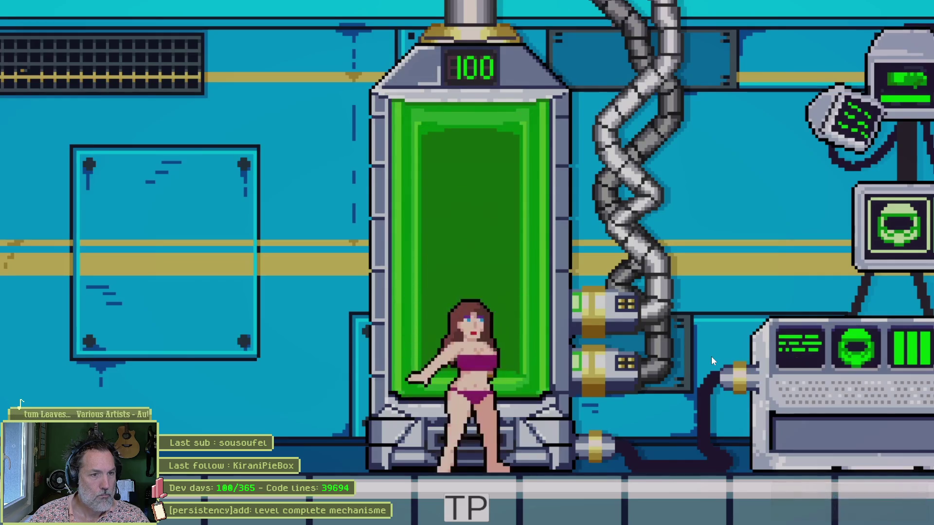
# Skip ahead and pause through the video's lab dialogue and Mission 1 level list.
pyautogui.press('Right')
pyautogui.press('Right')
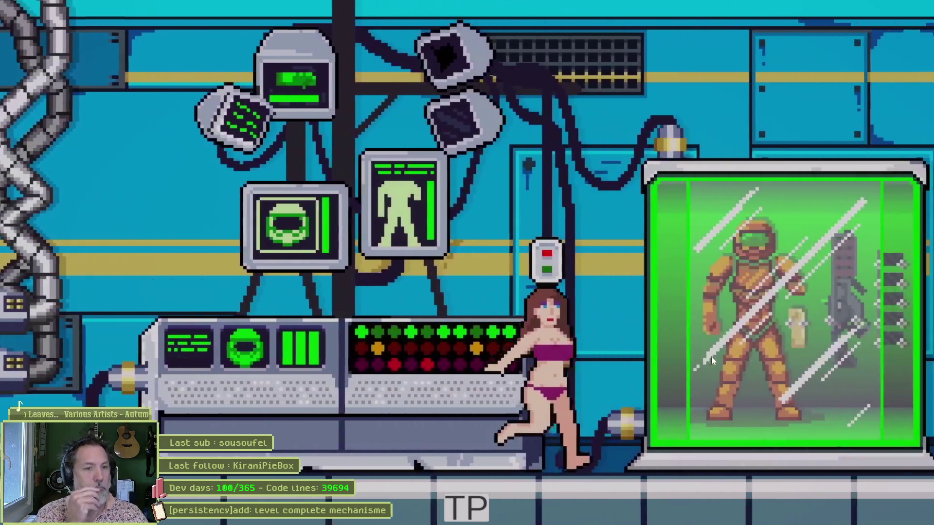
pyautogui.press('Right')
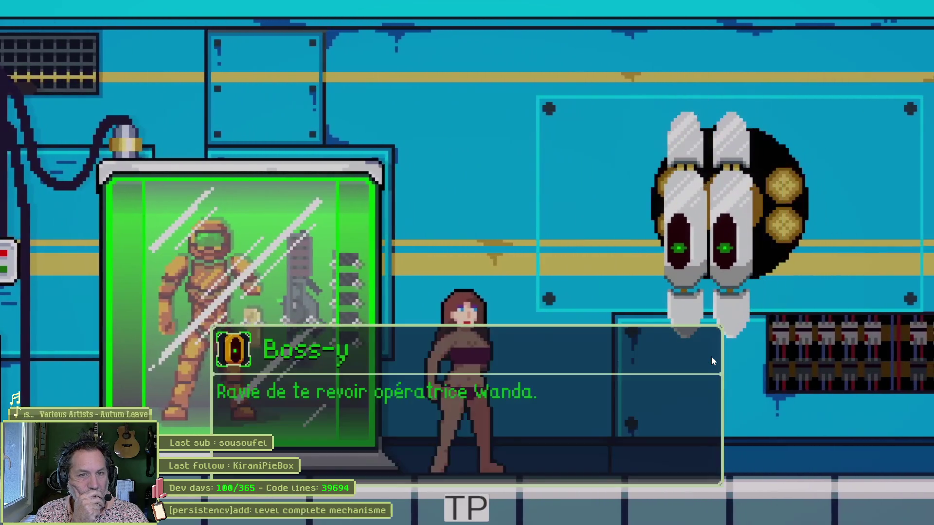
pyautogui.press('space')
pyautogui.press('space')
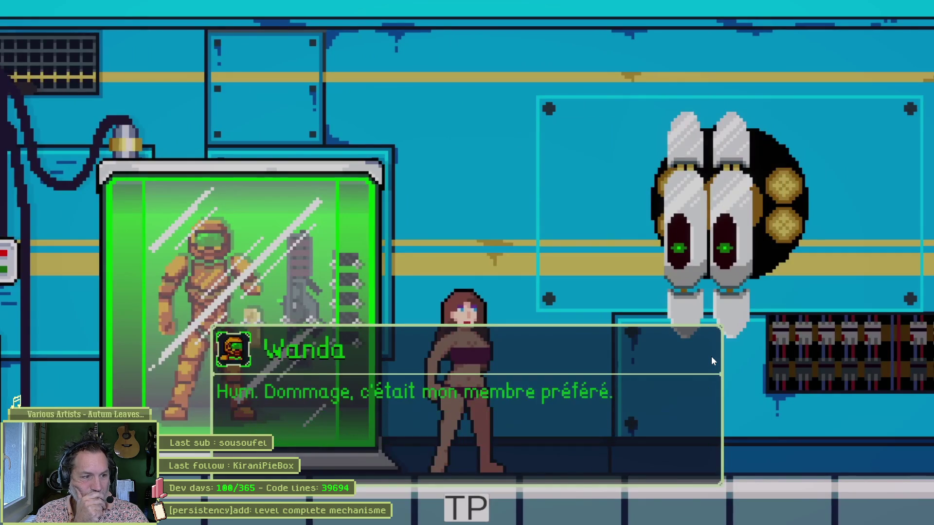
pyautogui.press('space')
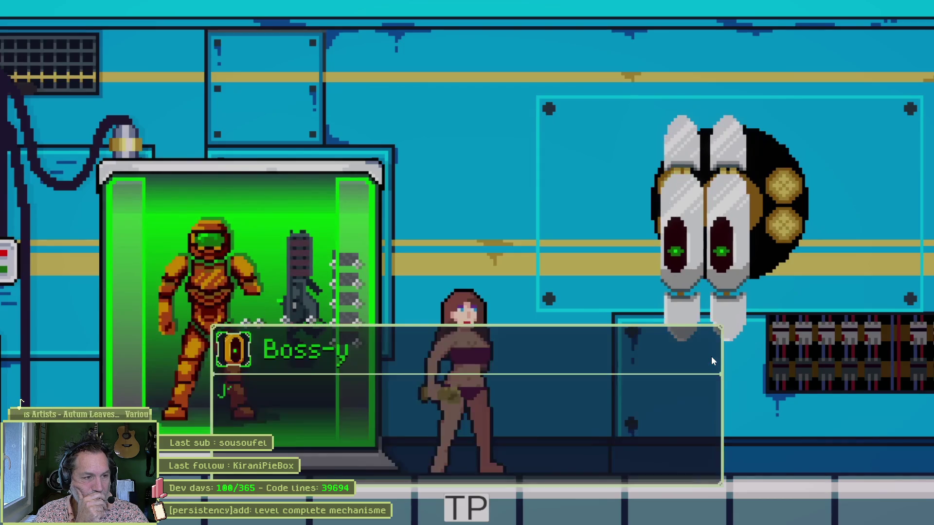
pyautogui.press('space')
pyautogui.press('space')
pyautogui.press('space')
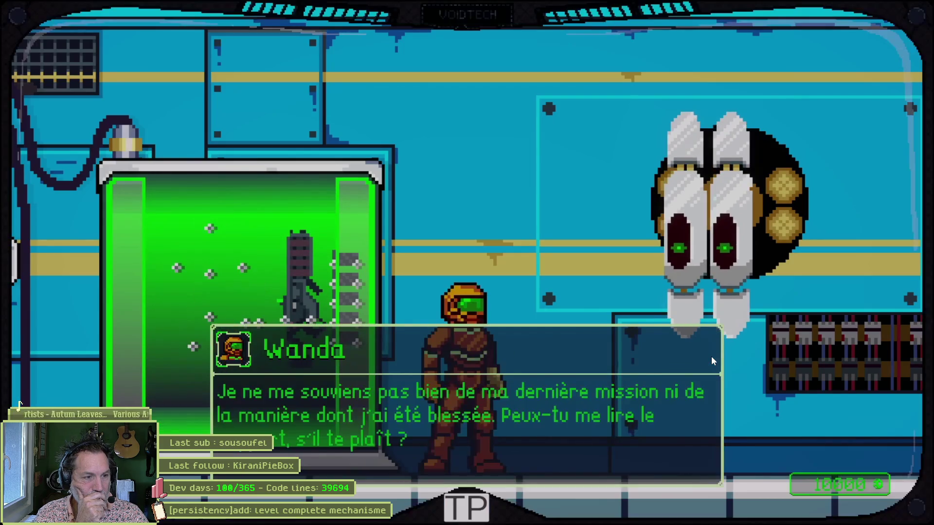
pyautogui.press('space')
pyautogui.press('space')
pyautogui.press('space')
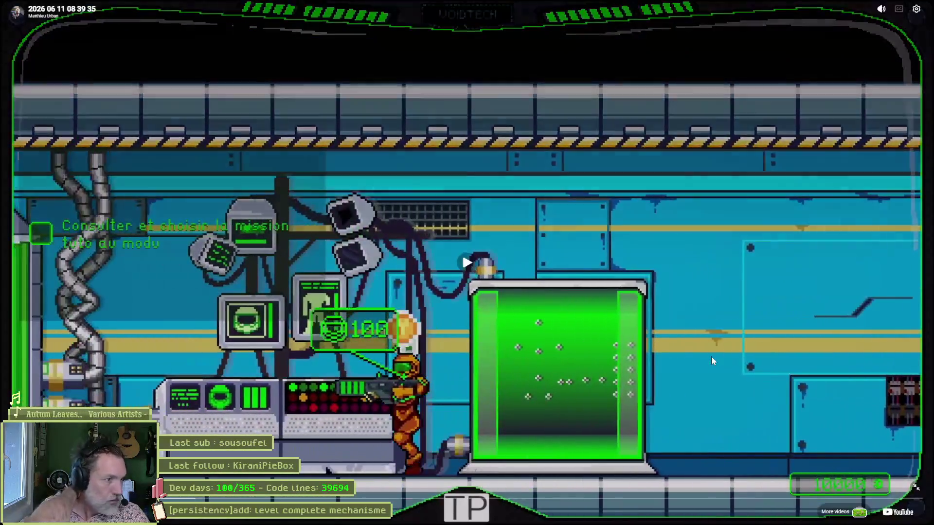
pyautogui.click(711, 358)
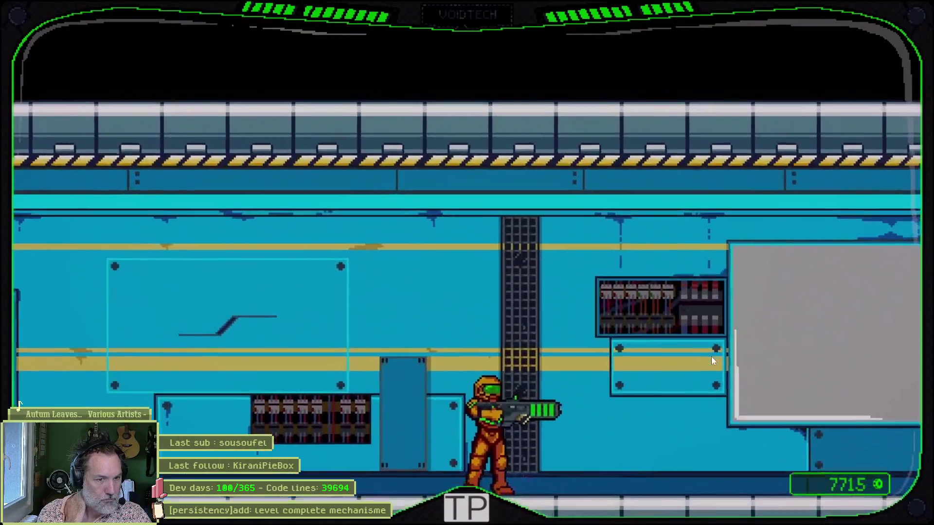
pyautogui.press('space')
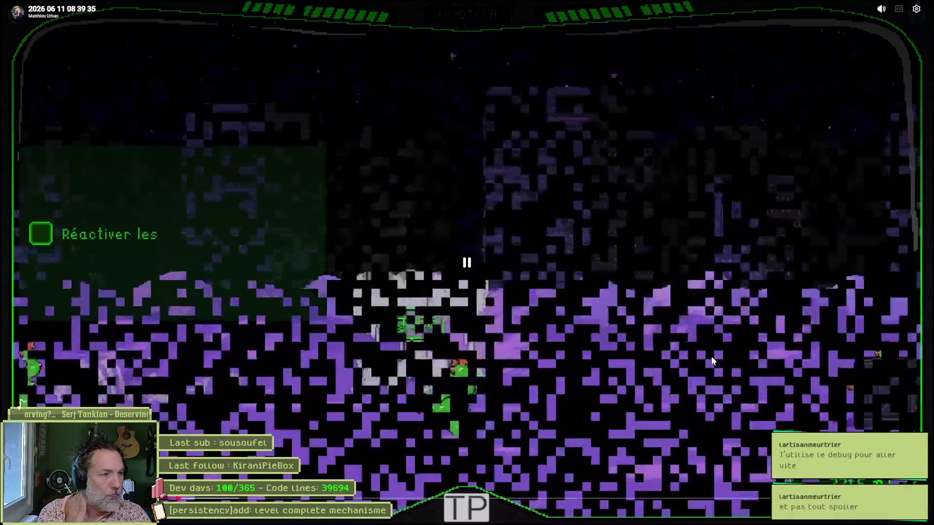
# Keep the gameplay video playing through the purple desert fight, pausing briefly, then jump 10 seconds ahead.
pyautogui.press('space')
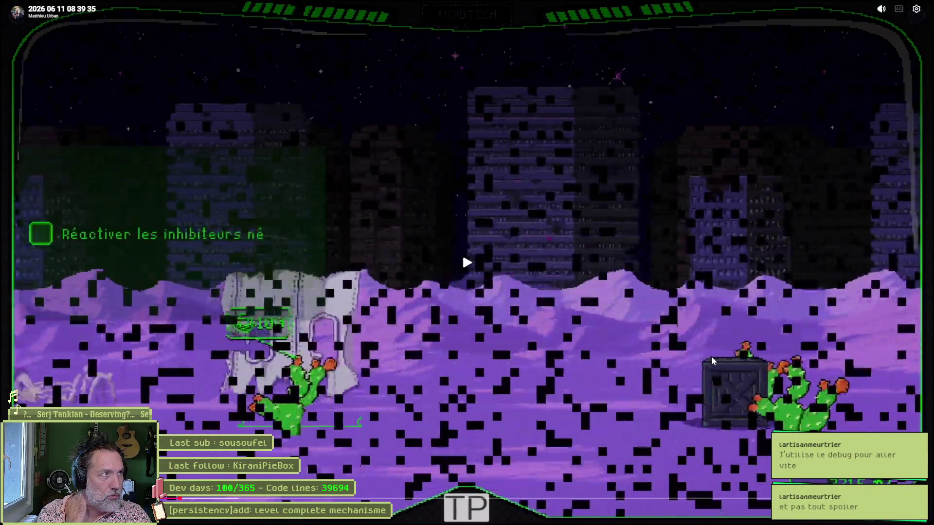
pyautogui.press('space')
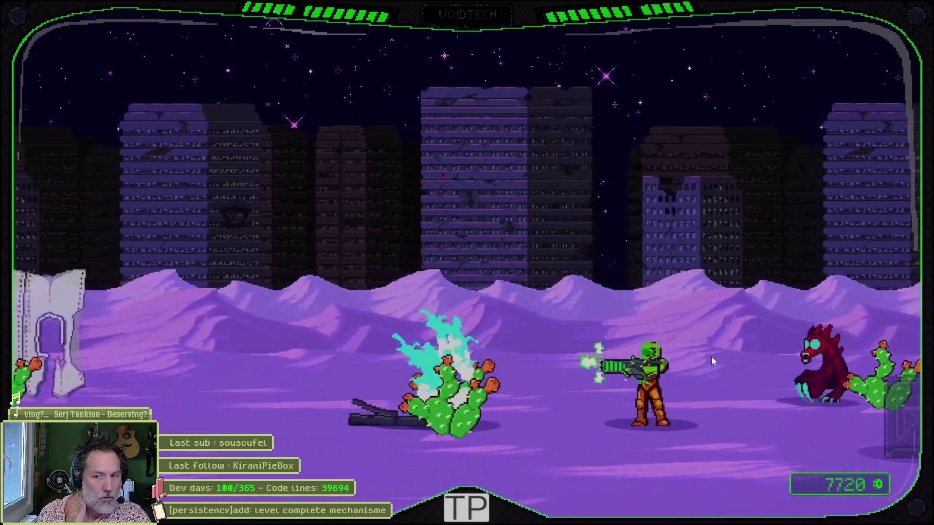
pyautogui.click(711, 356)
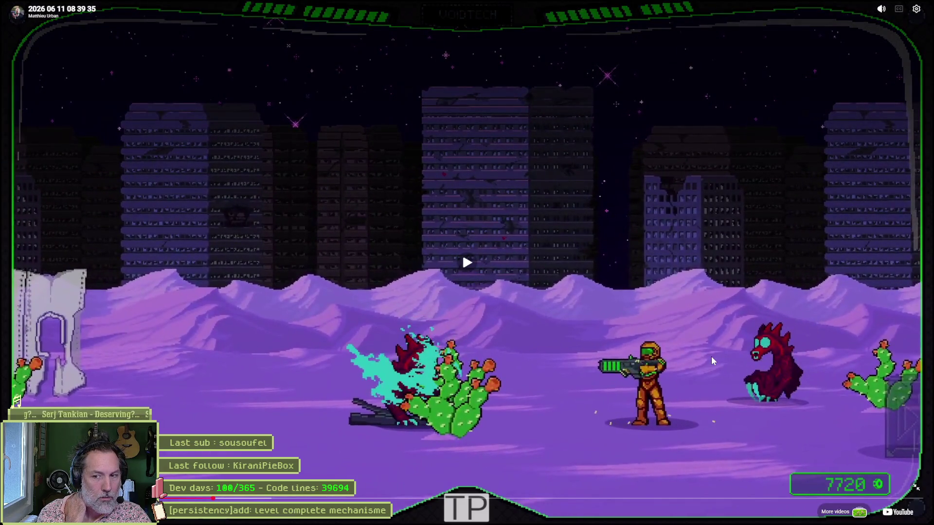
pyautogui.click(711, 360)
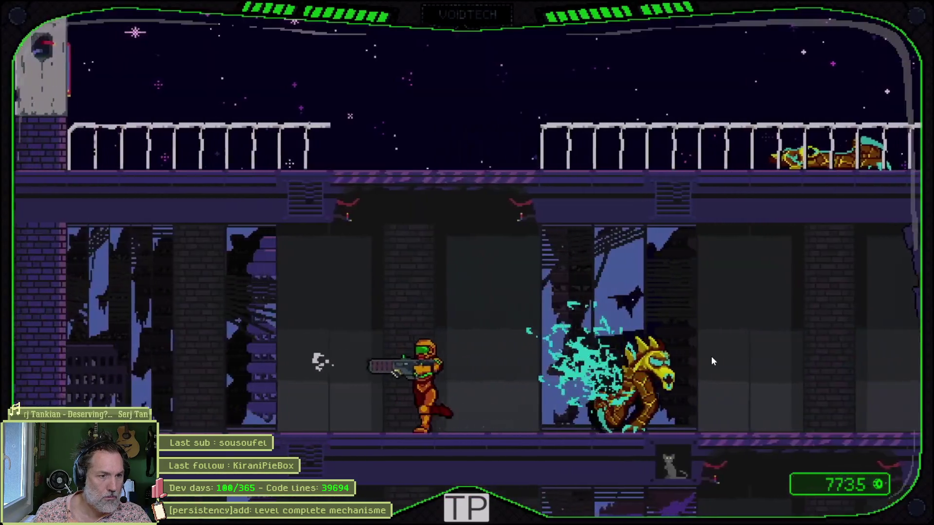
pyautogui.click(592, 441)
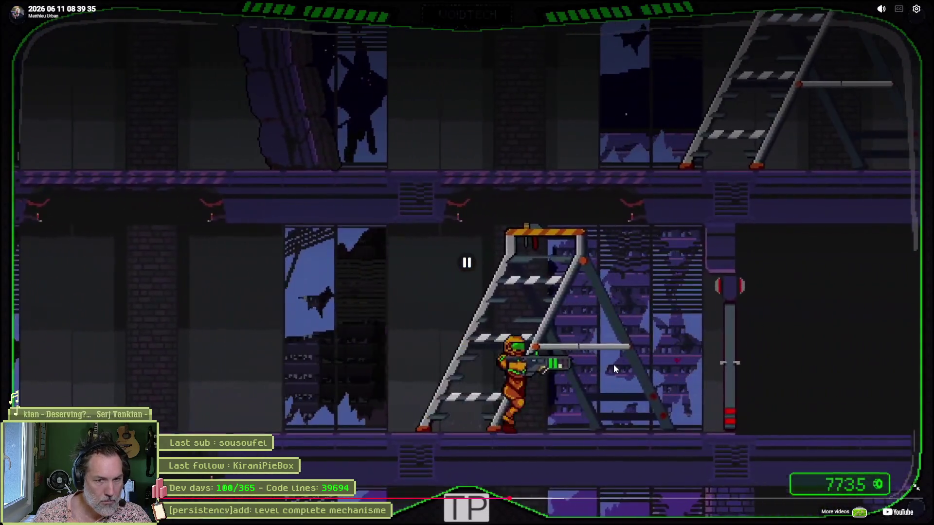
pyautogui.press('l')
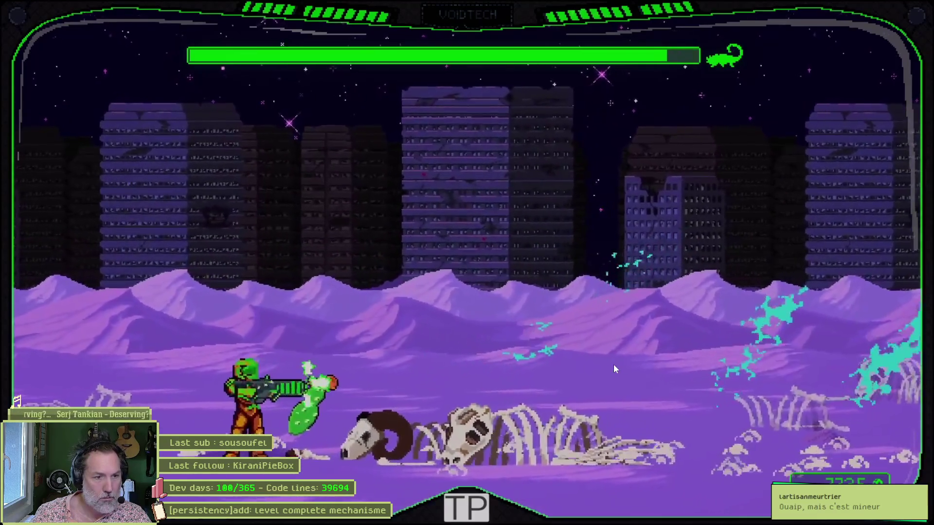
# Seek forward three times into the giant red scorpion fight, then exit full screen to Discord's post.
pyautogui.press('Right')
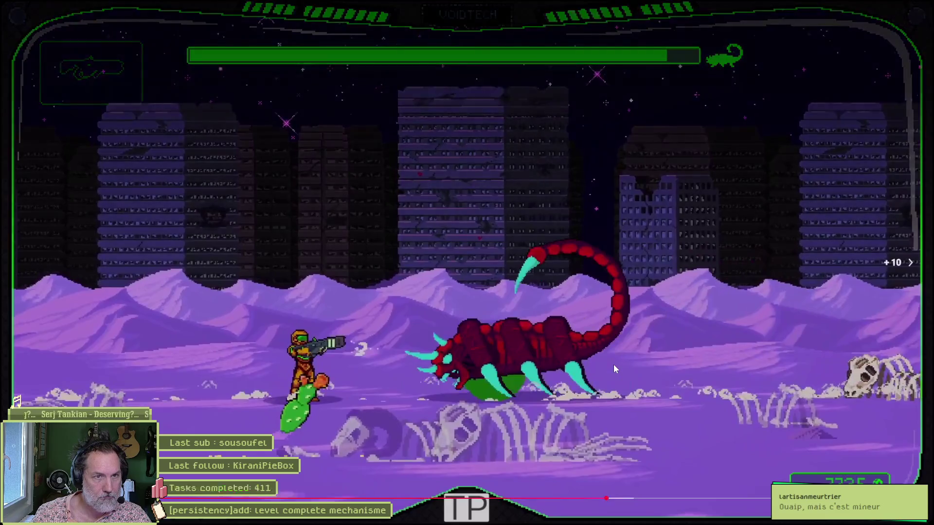
pyautogui.press('Right')
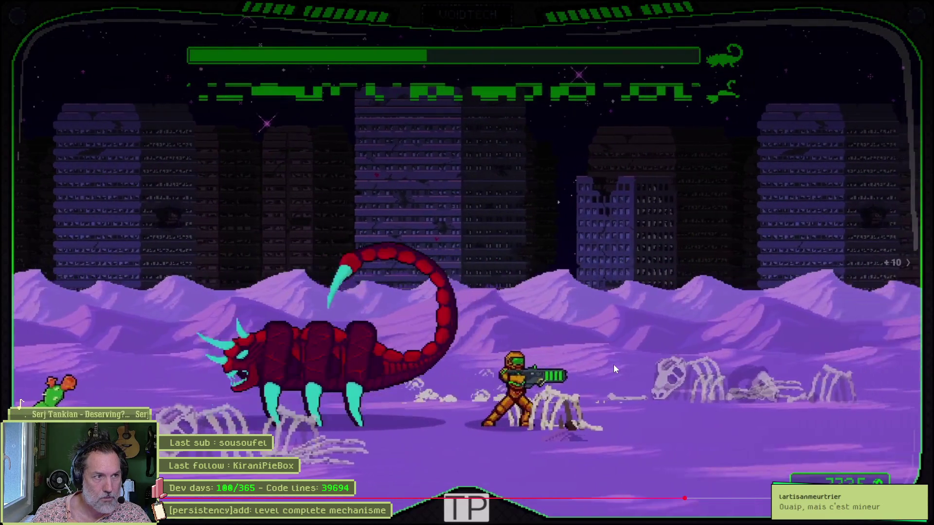
pyautogui.press('Right')
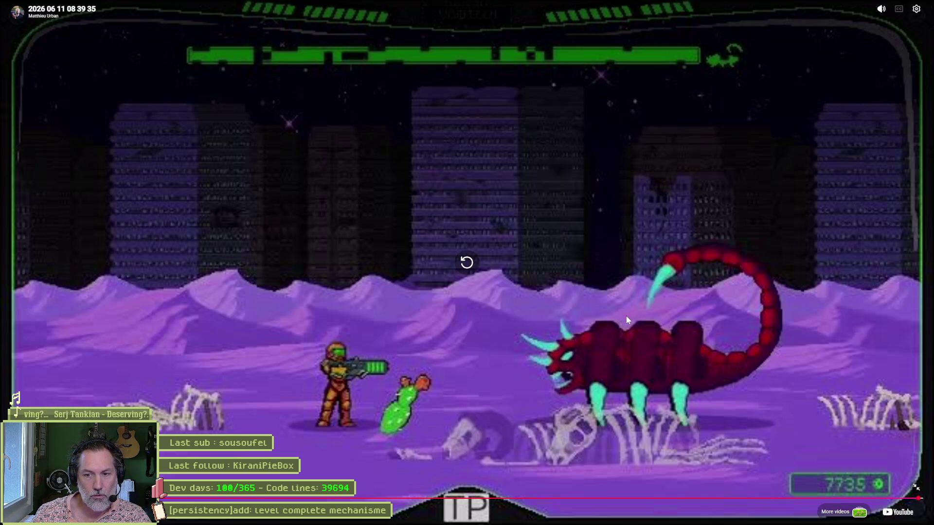
pyautogui.press('Escape')
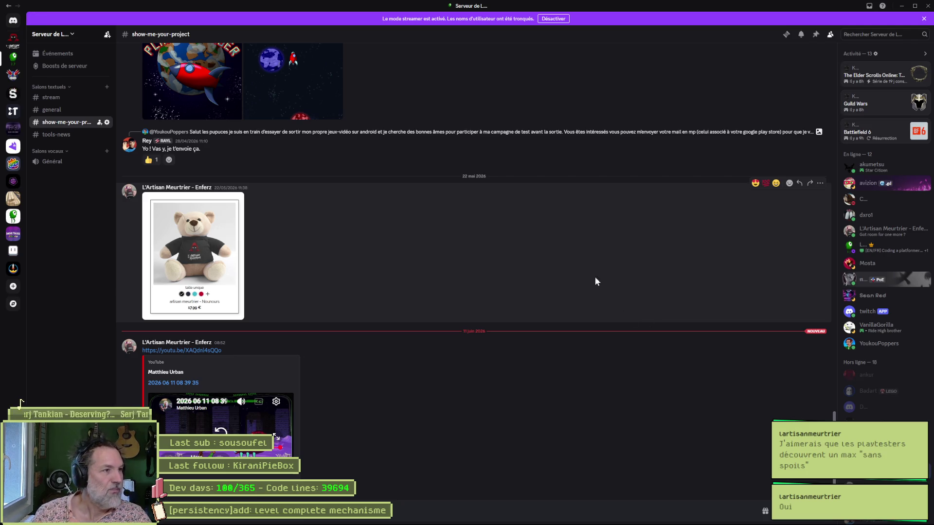
# Minimize Discord and bring Godot's level.gd script editor to the front of the browser.
pyautogui.click(901, 6)
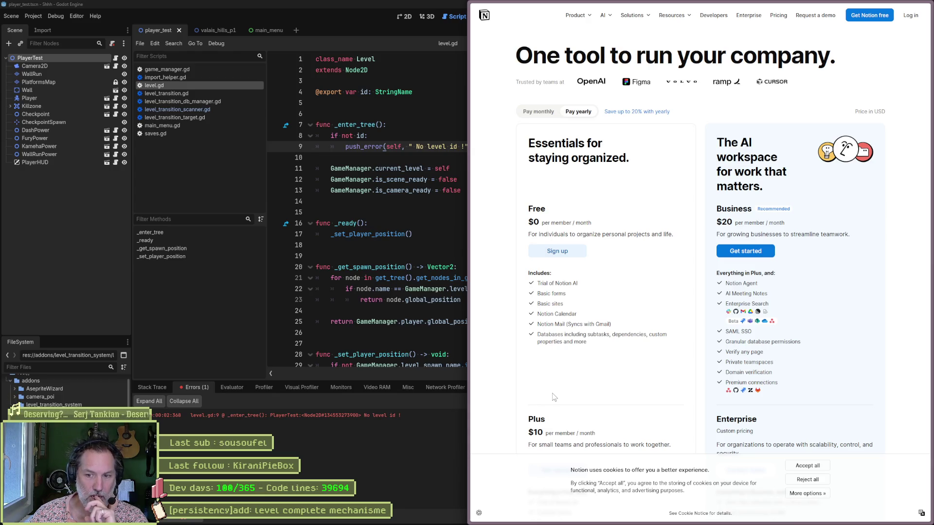
pyautogui.click(419, 248)
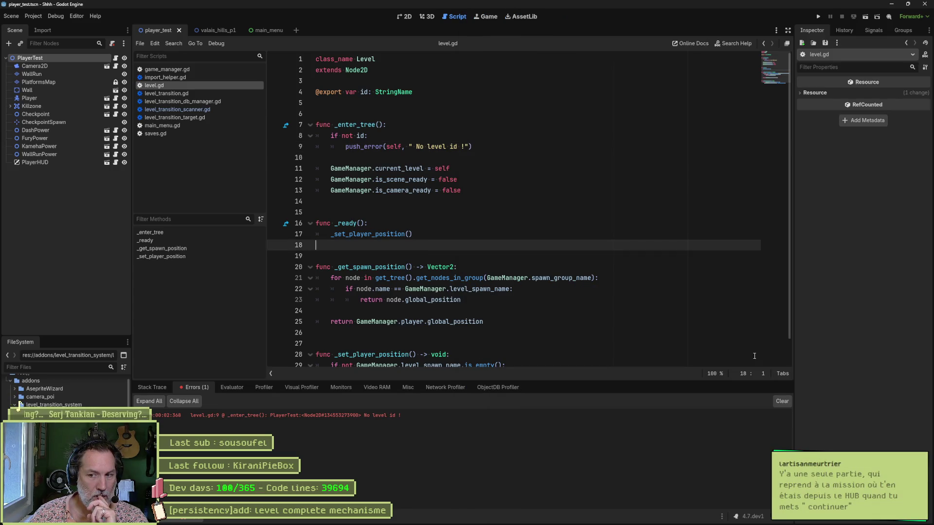
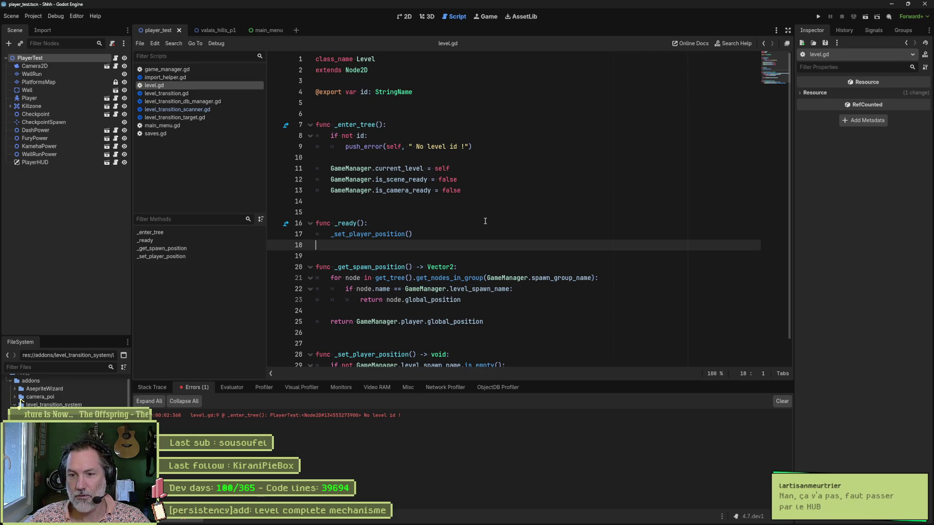
# Bring up the browser showing Notion's pricing page and maximize it over the Godot editor.
pyautogui.moveTo(405, 522)
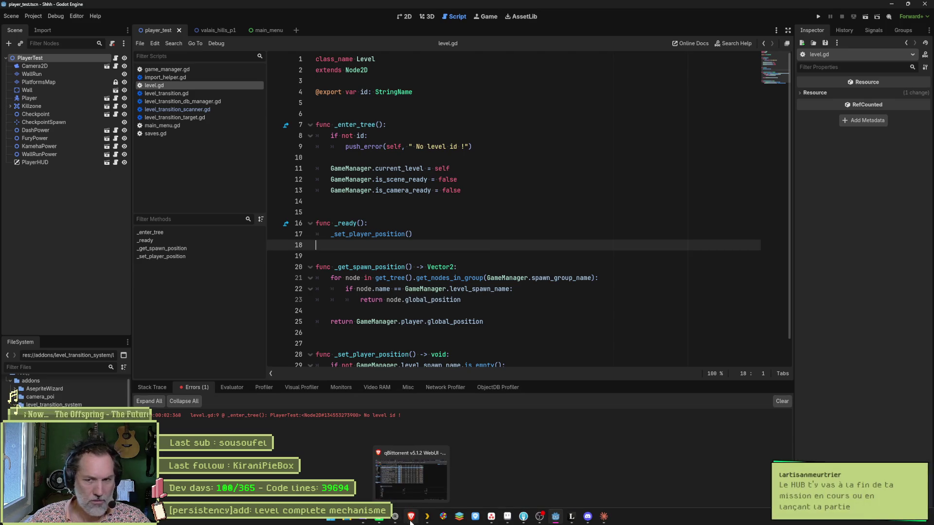
pyautogui.click(394, 519)
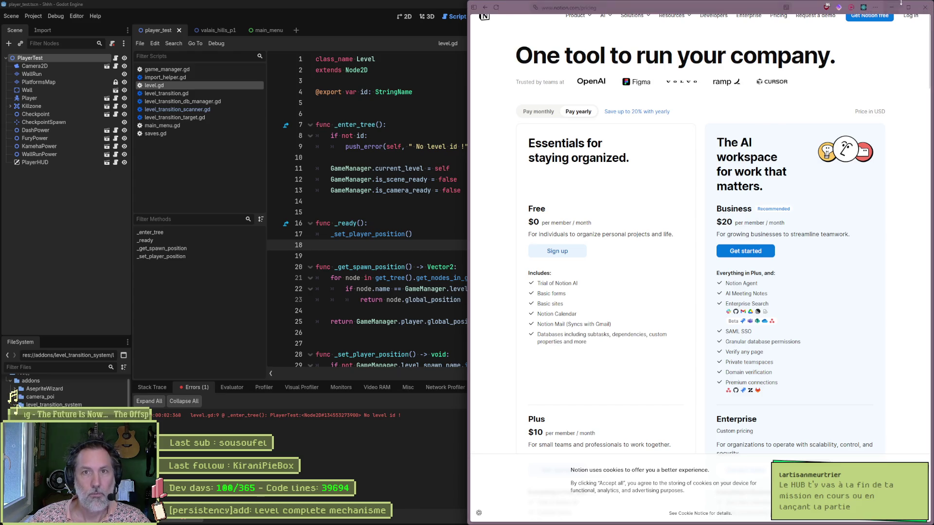
pyautogui.click(907, 9)
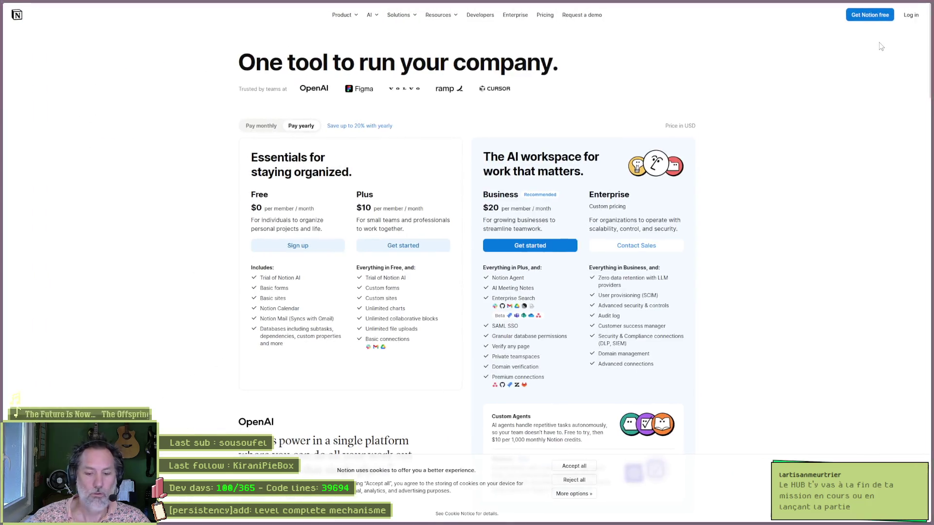
# Search the web for 'crazy taxi switch' from the browser's address bar.
pyautogui.hotkey('ctrl', 'l')
pyautogui.write('cray')
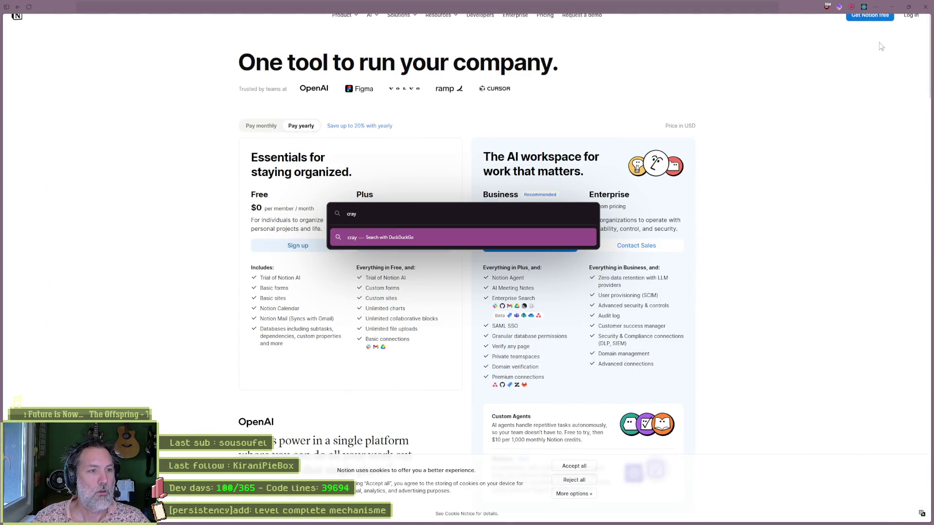
pyautogui.press('BackSpace')
pyautogui.write('zy taxi sw')
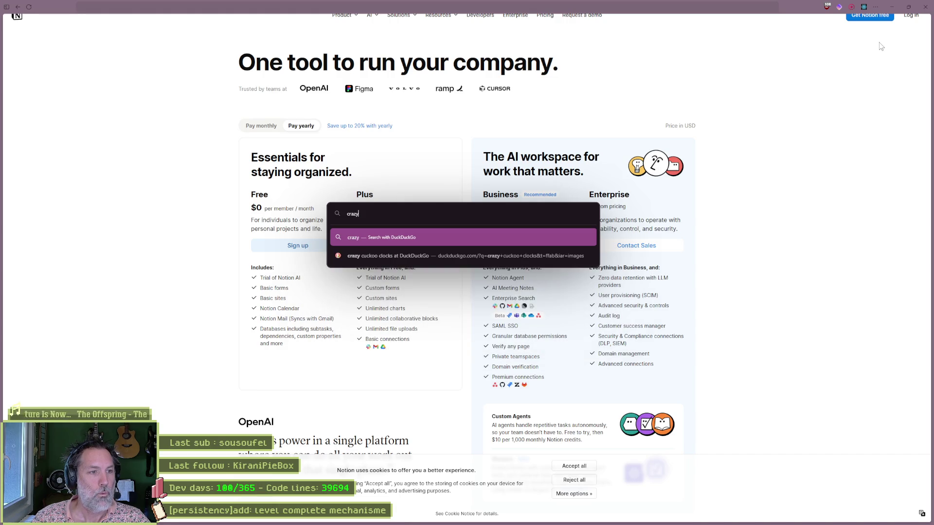
pyautogui.write('itch')
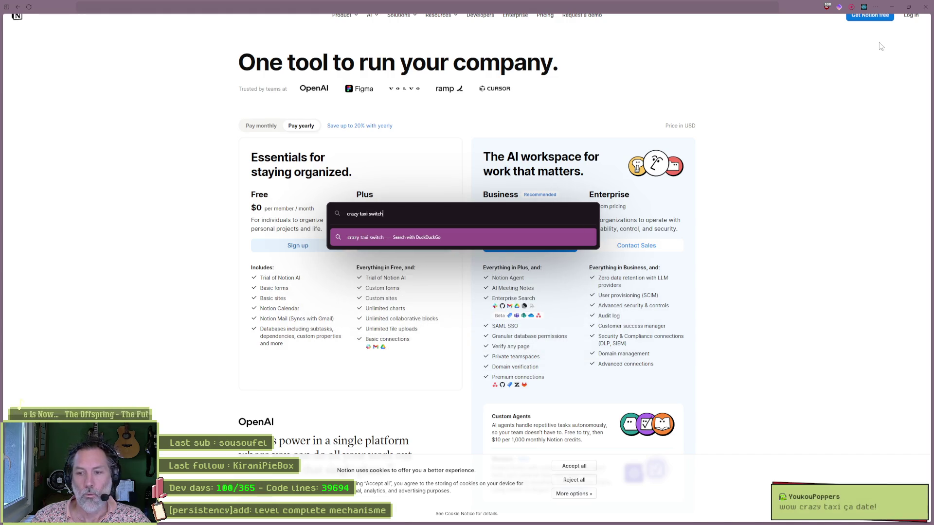
pyautogui.press('Return')
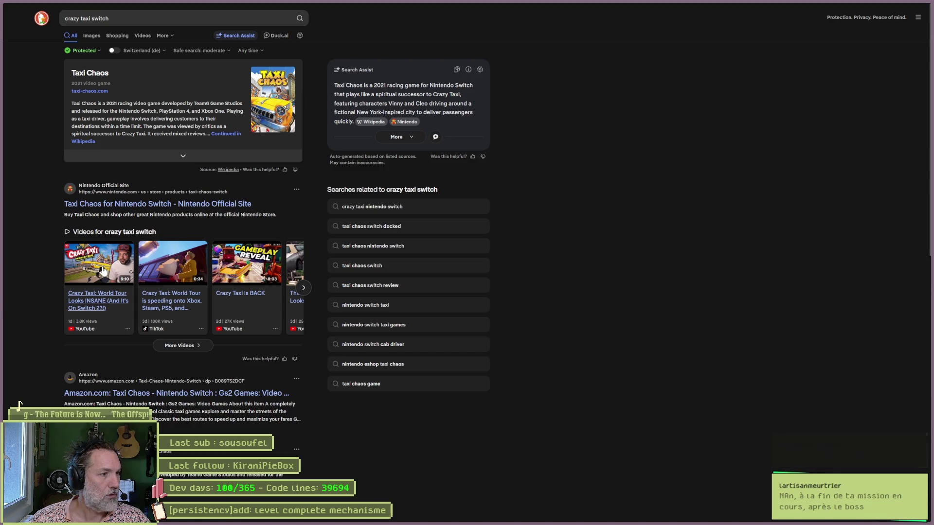
# Open one of the Crazy Taxi video results, play it full screen, then exit full screen.
pyautogui.click(177, 251)
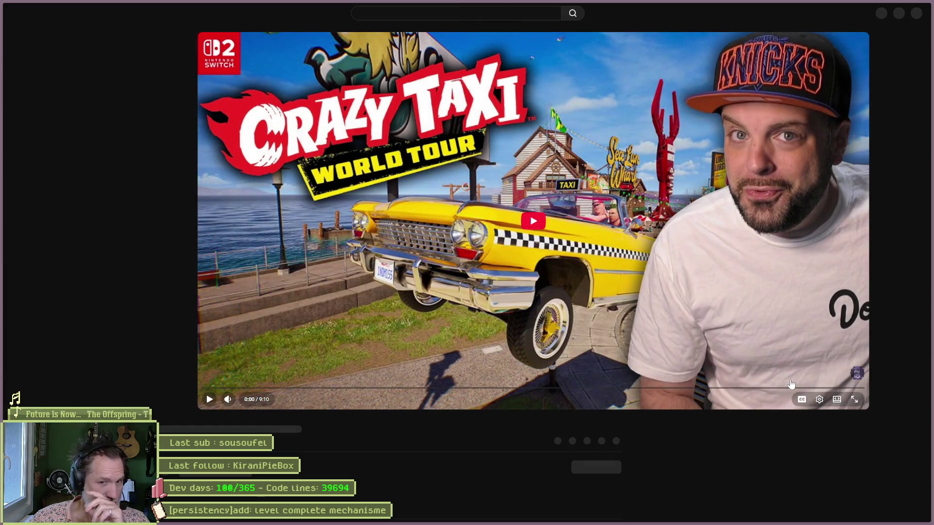
pyautogui.click(854, 400)
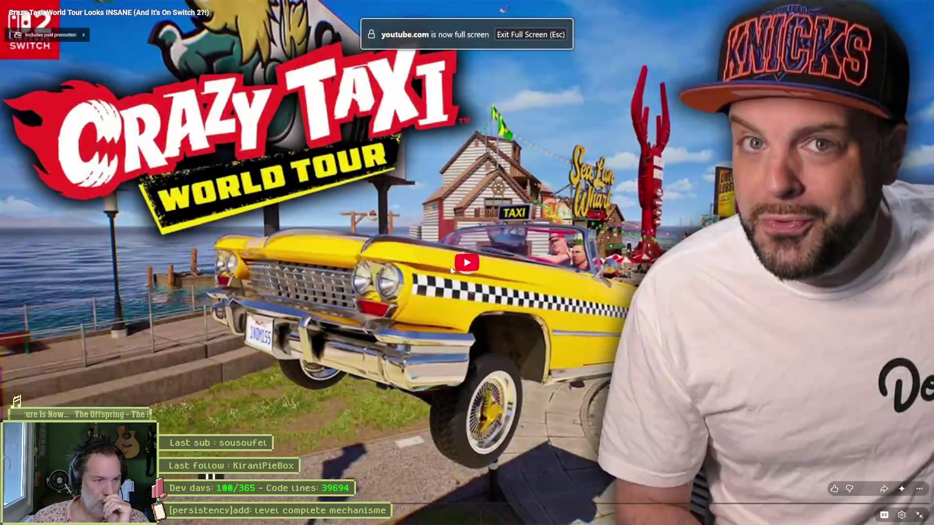
pyautogui.click(666, 329)
pyautogui.press('Escape')
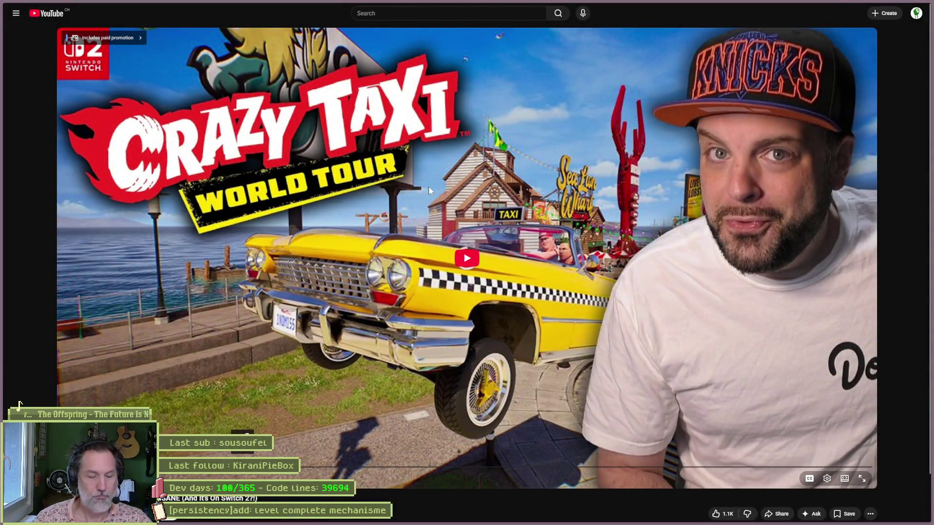
# Search for 'crazy taxi world tour trailer'.
pyautogui.hotkey('ctrl', 'l')
pyautogui.write('crazy taxi world tou')
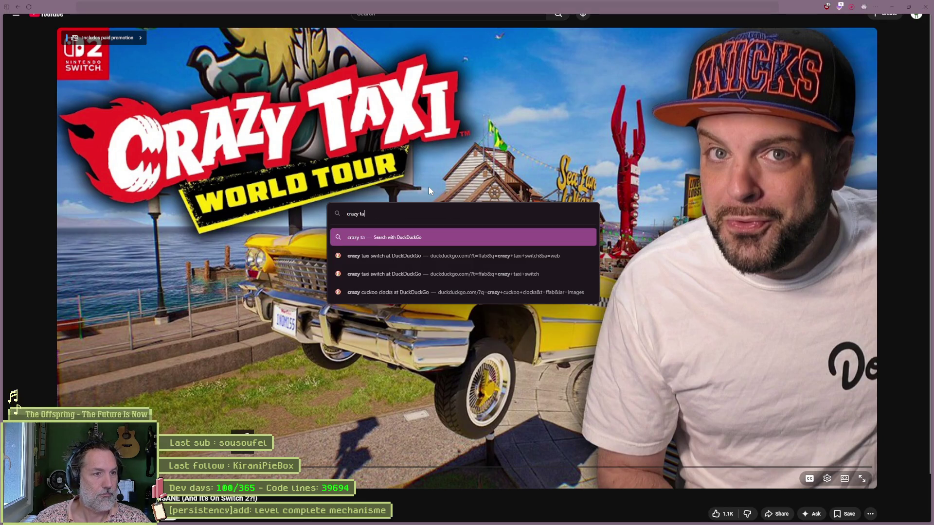
pyautogui.write('r trailer')
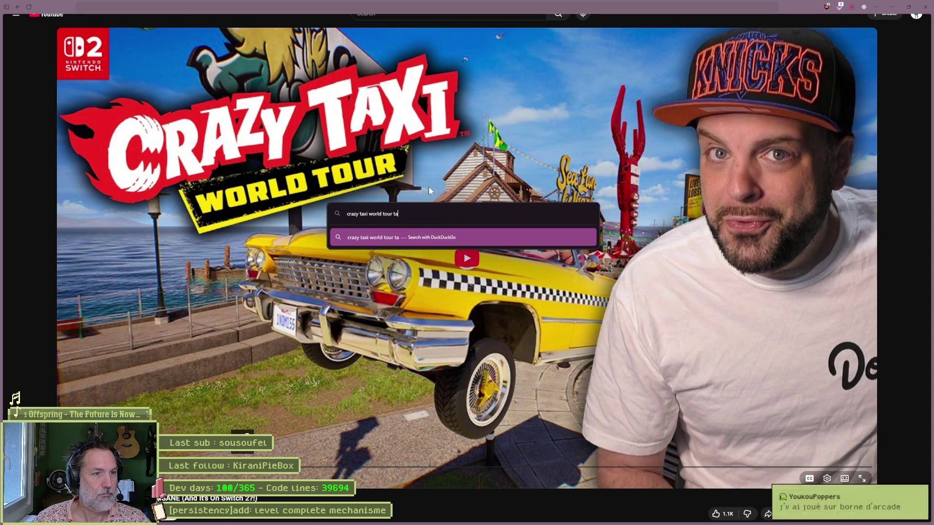
pyautogui.press('Return')
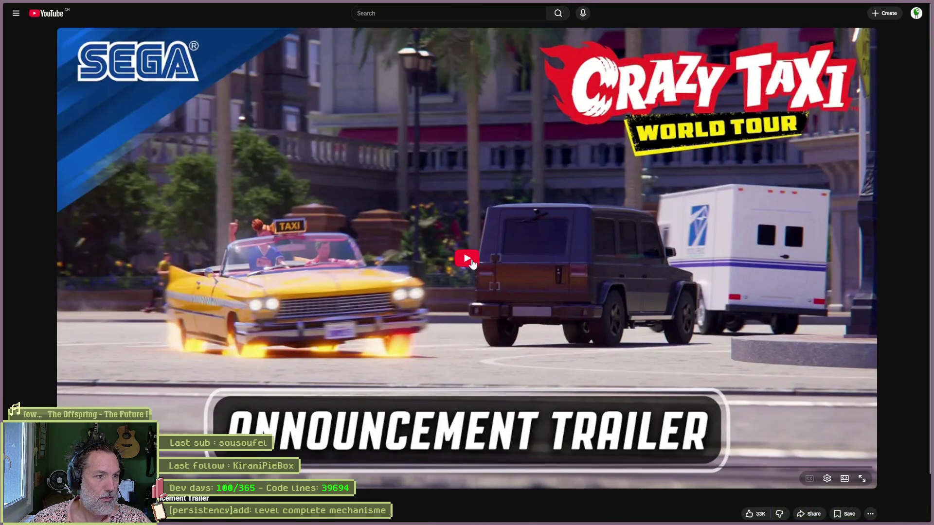
# Play the Crazy Taxi: World Tour trailer full screen to its end card, then close the tab.
pyautogui.click(471, 260)
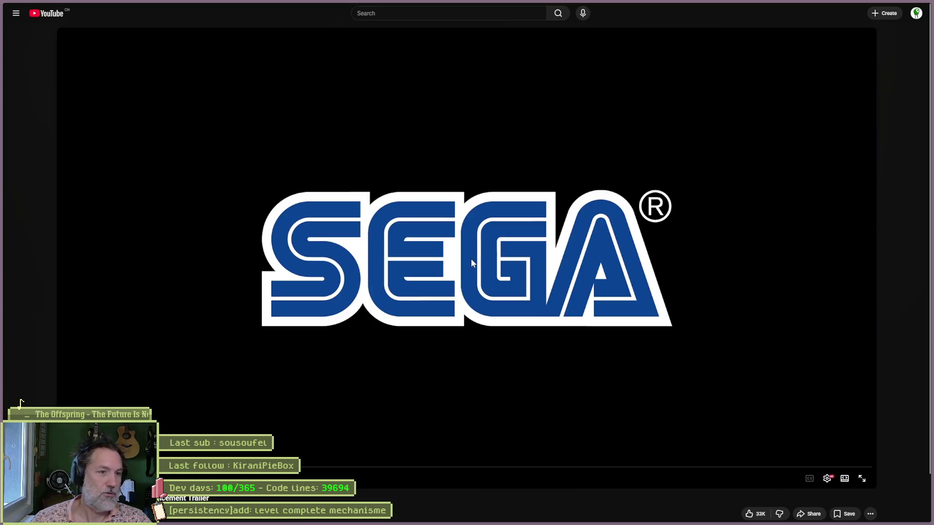
pyautogui.click(861, 480)
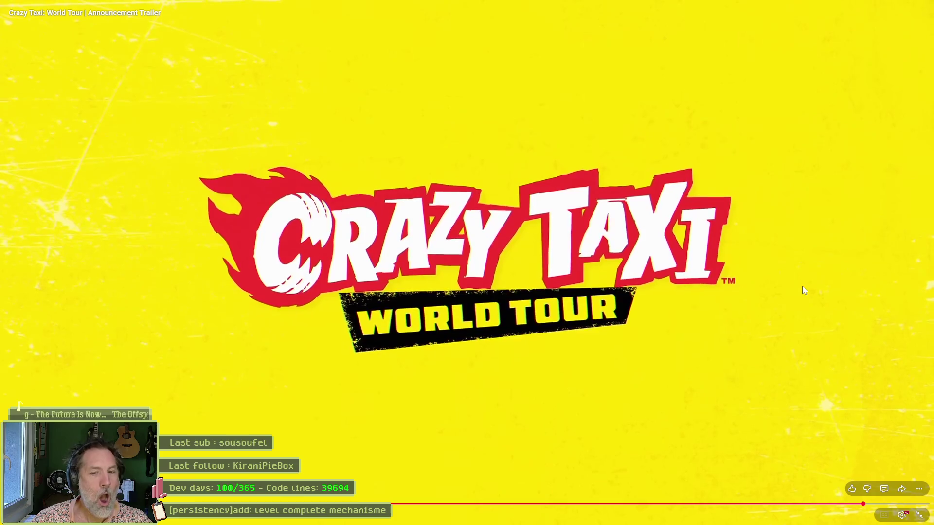
pyautogui.press('Escape')
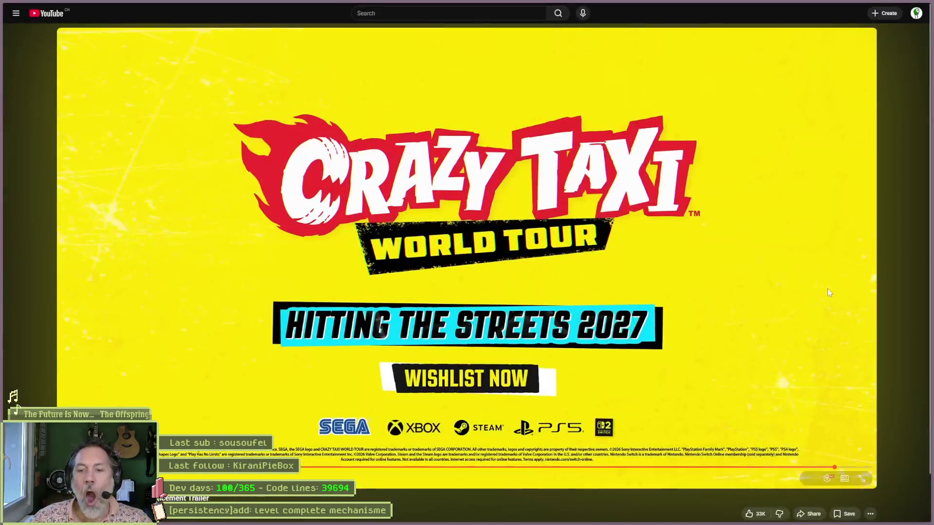
pyautogui.hotkey('ctrl', 'w')
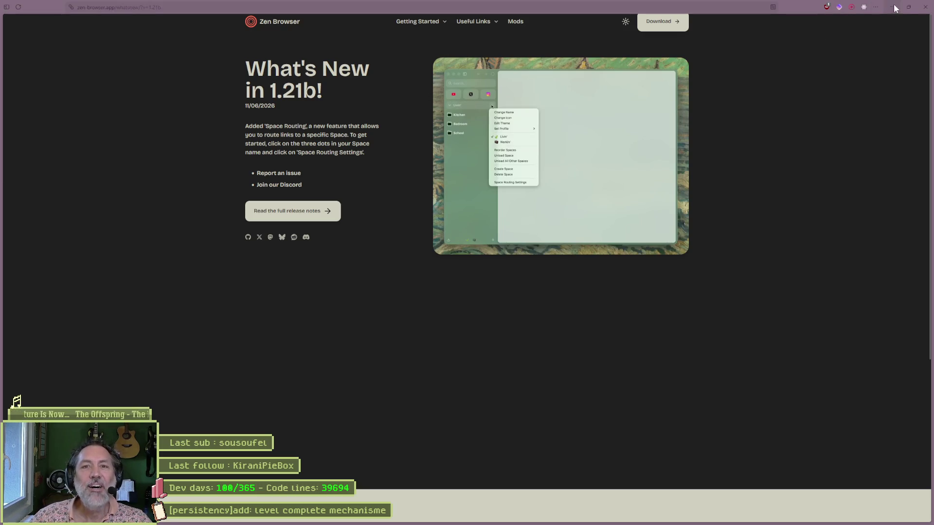
# Close Zen Browser so Godot's level.gd script fills the screen again.
pyautogui.click(901, 16)
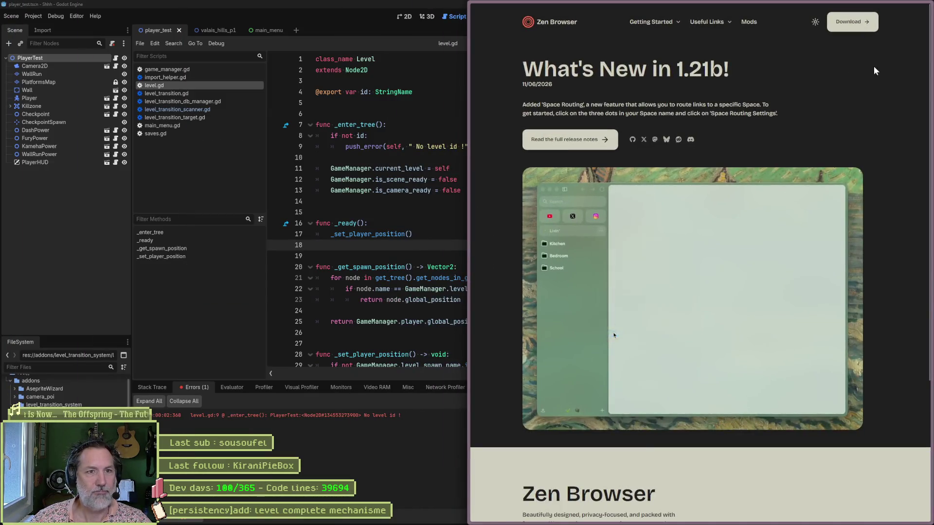
pyautogui.hotkey('ctrl', 'w')
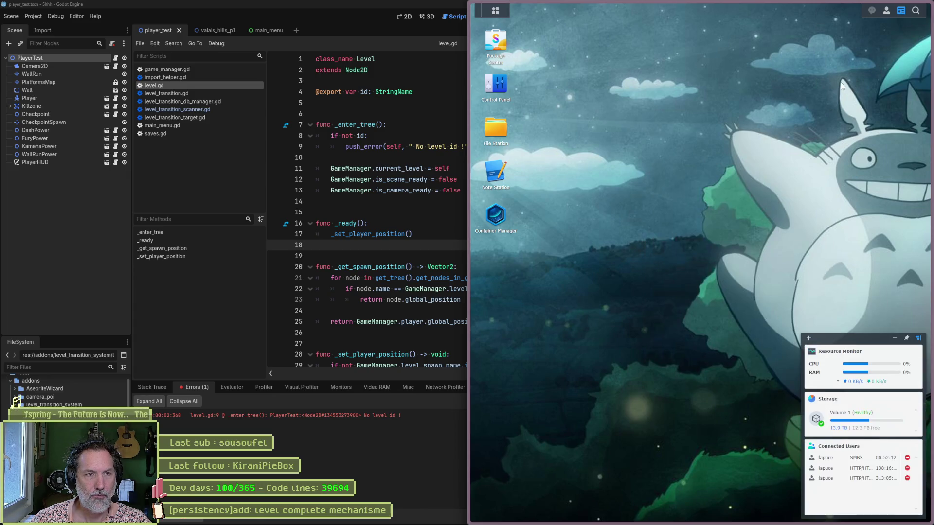
pyautogui.click(926, 6)
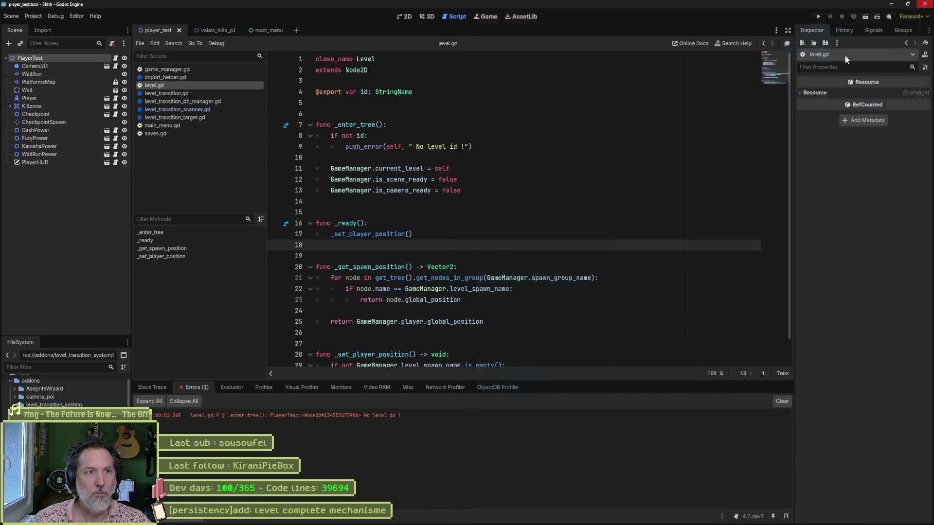
# Check lines 10 and 4 of level.gd, then show the main_camera search results with its single match.
pyautogui.click(687, 160)
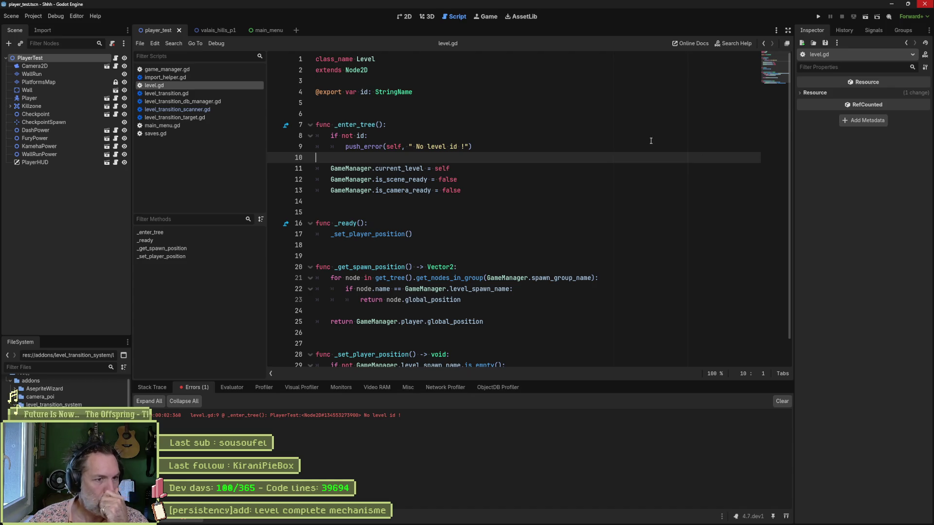
pyautogui.click(359, 92)
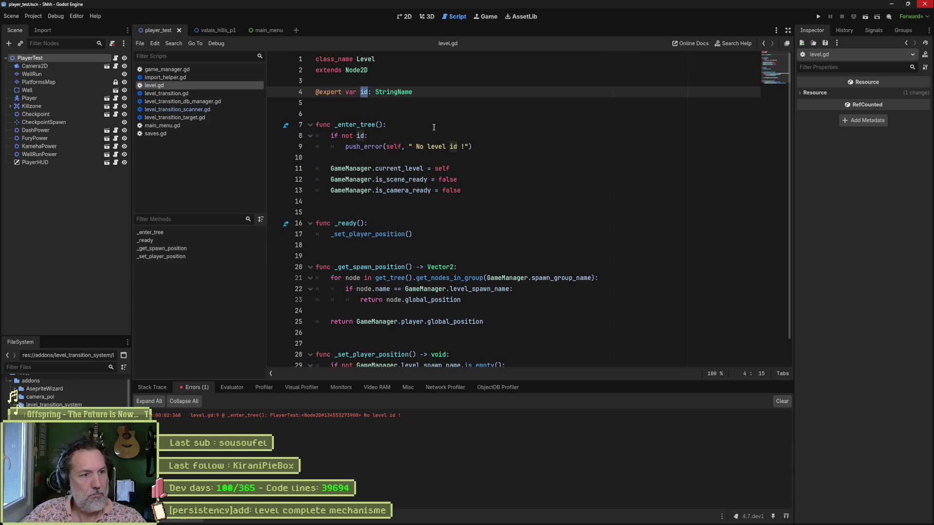
pyautogui.click(324, 519)
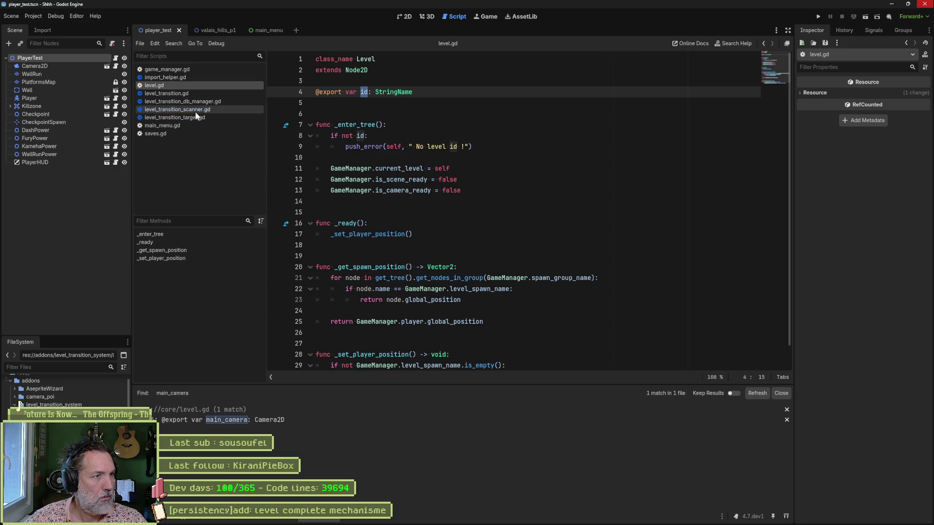
# Review scan_transitions_in_scene in level_transition_scanner.gd, highlighting uses of 'script', then open level_transition.gd.
pyautogui.click(209, 110)
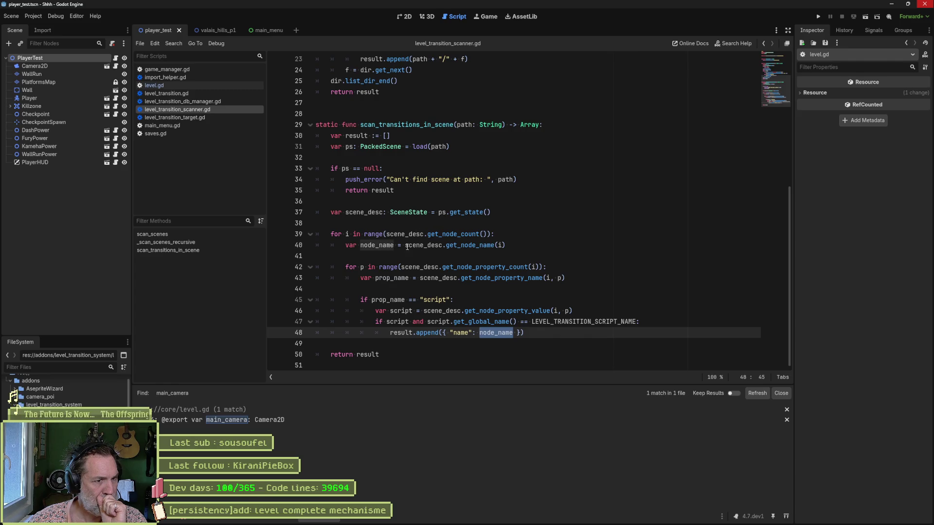
pyautogui.moveTo(475, 248)
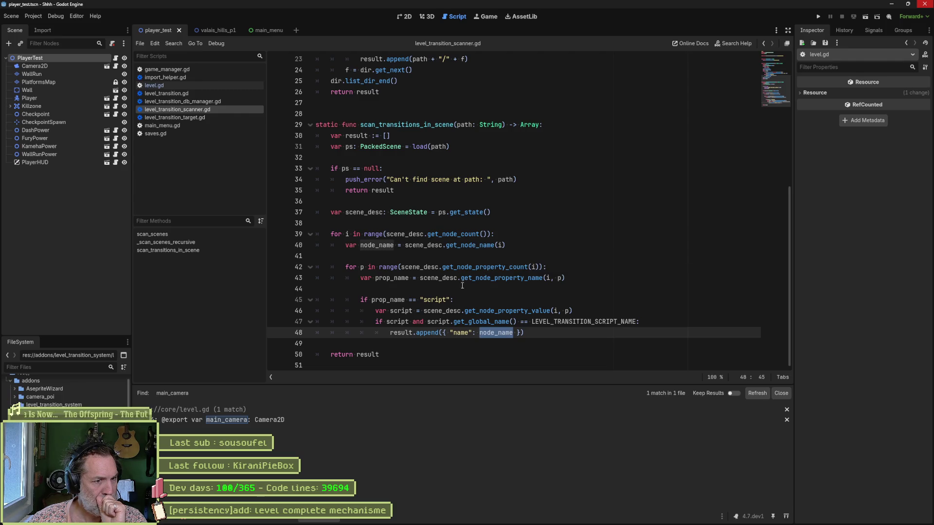
pyautogui.doubleClick(446, 300)
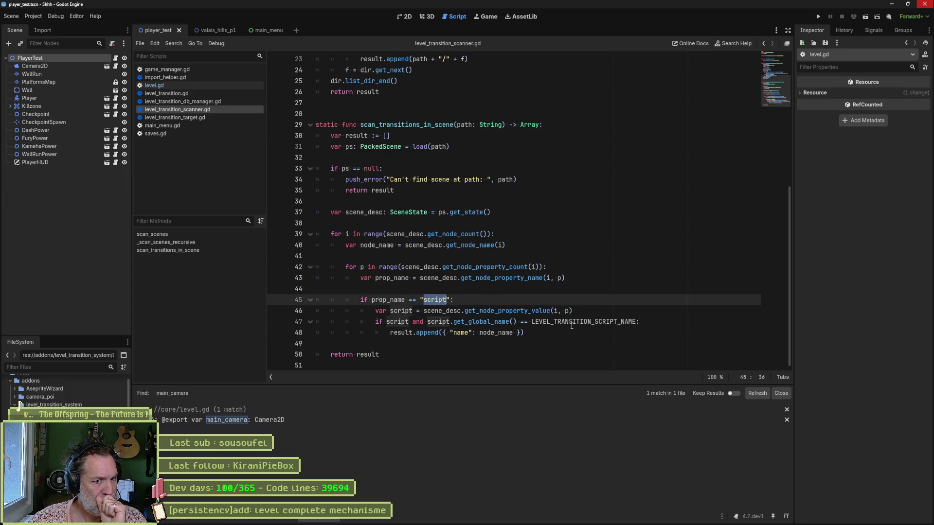
pyautogui.moveTo(572, 324)
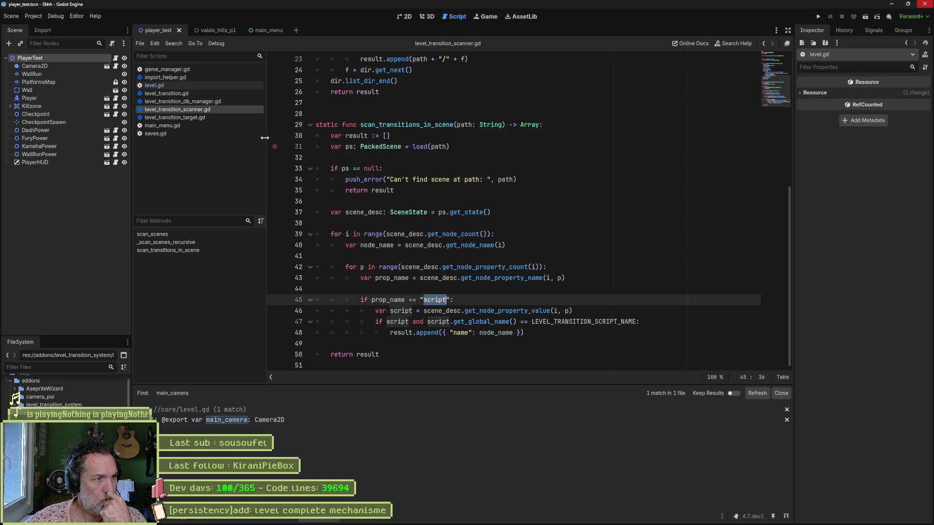
pyautogui.click(197, 94)
# Select 'levels.transition' on line 76 of _on_body_entered and open Find in Files prefilled with it.
pyautogui.click(185, 259)
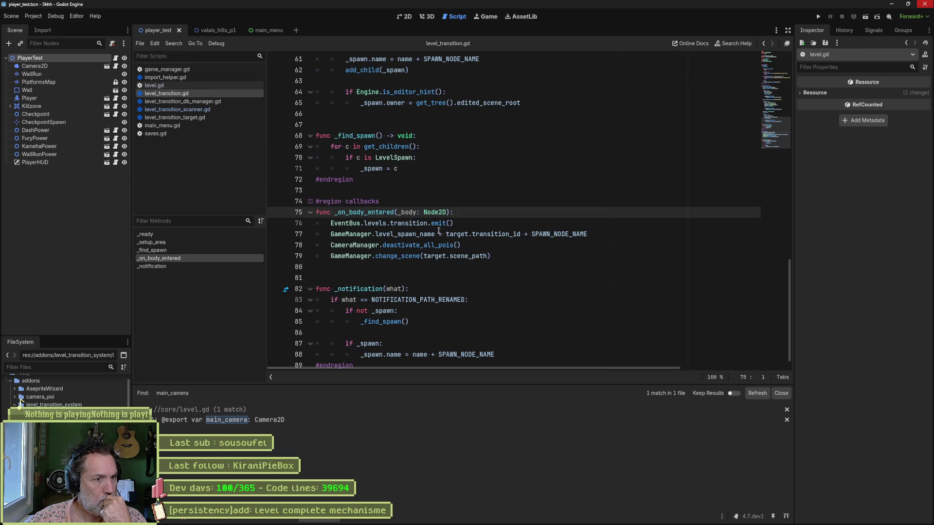
pyautogui.moveTo(450, 223); pyautogui.dragTo(331, 223)
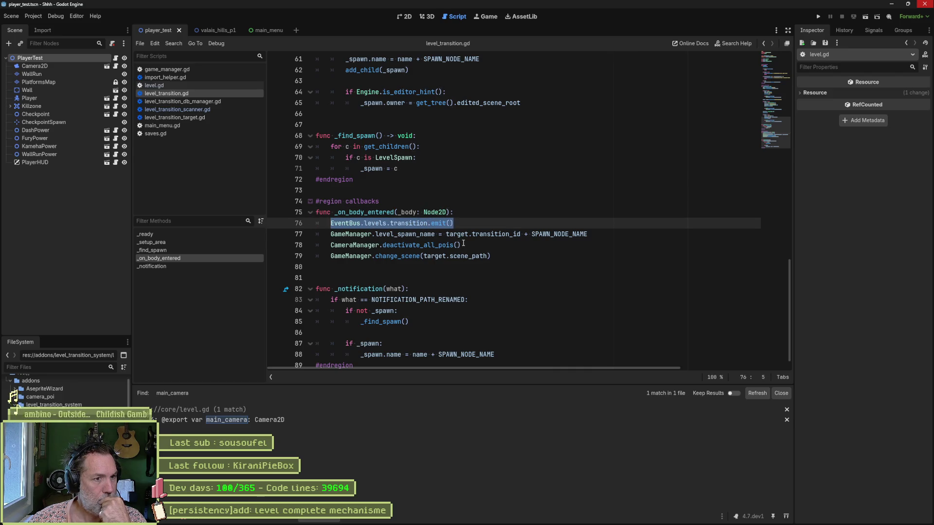
pyautogui.click(412, 256)
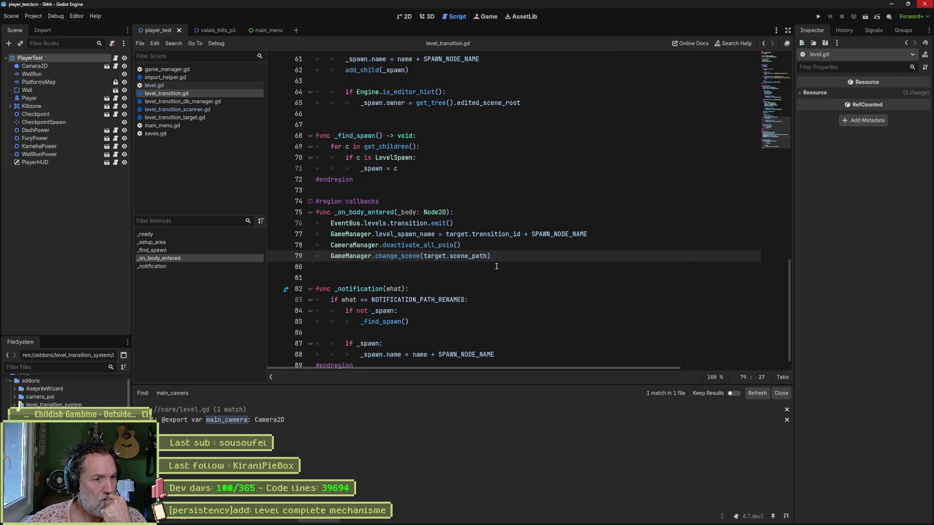
pyautogui.moveTo(364, 223); pyautogui.dragTo(428, 224)
pyautogui.hotkey('ctrl', 'shift', 'f')
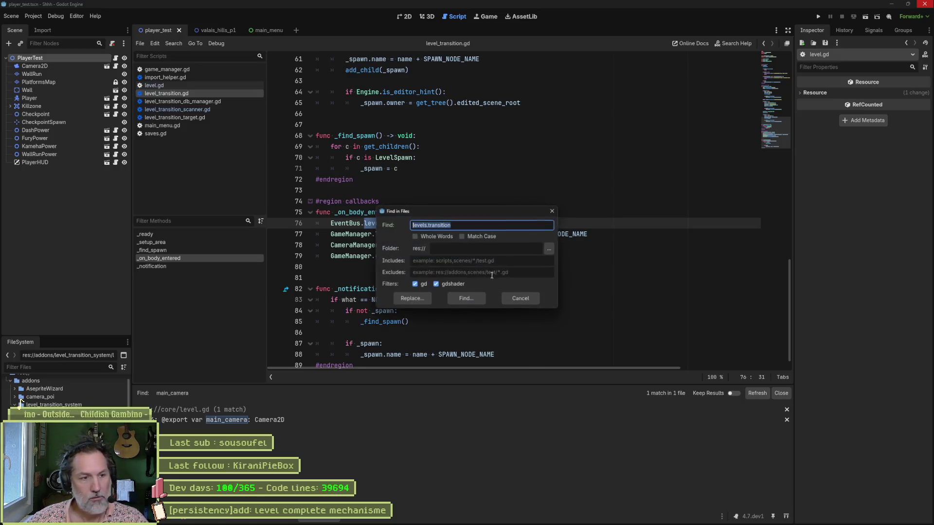
# Run the levels.transition search, finding level_transition.gd and killzone.gd, and review lines 77–79 of _on_body_entered.
pyautogui.click(480, 303)
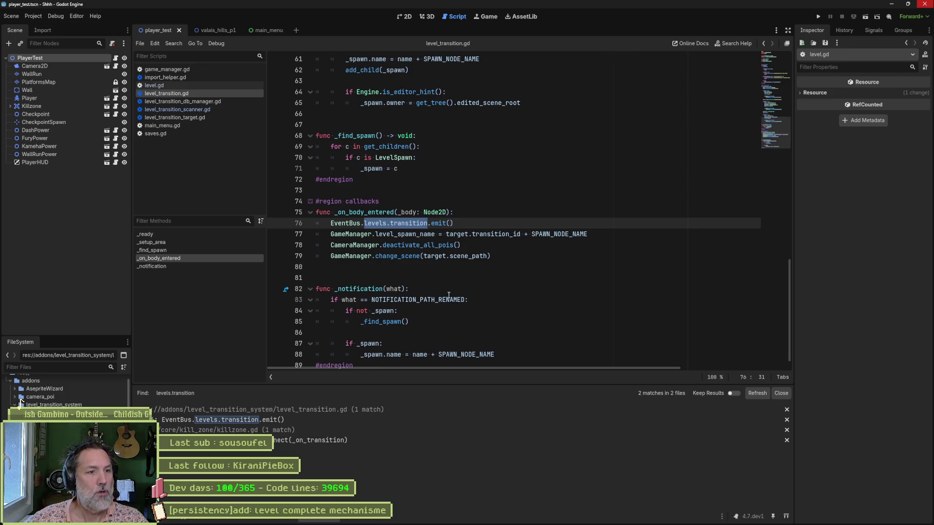
pyautogui.click(448, 225)
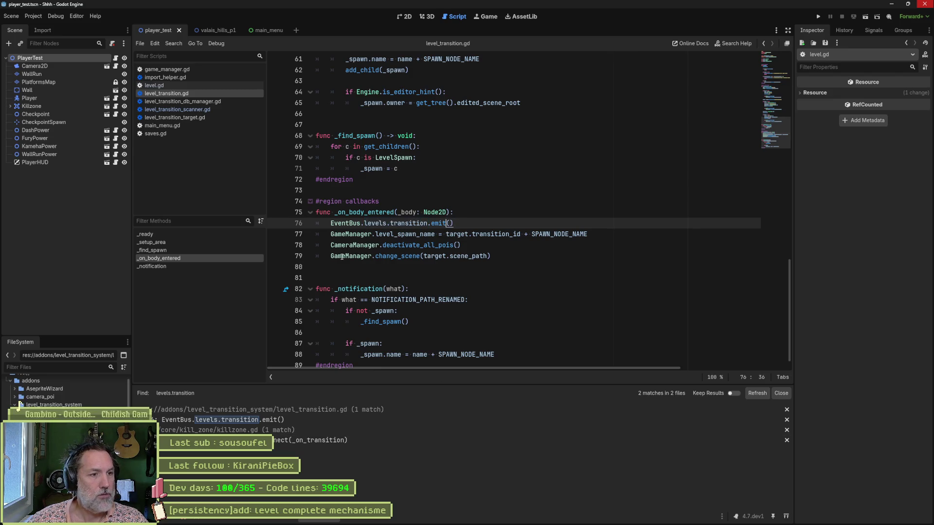
pyautogui.moveTo(332, 256); pyautogui.dragTo(413, 256)
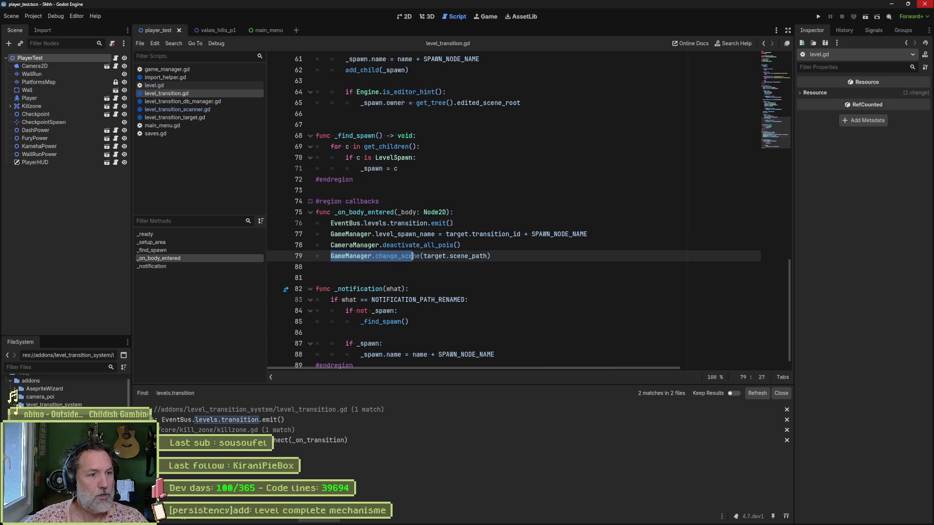
pyautogui.moveTo(331, 245); pyautogui.dragTo(401, 246)
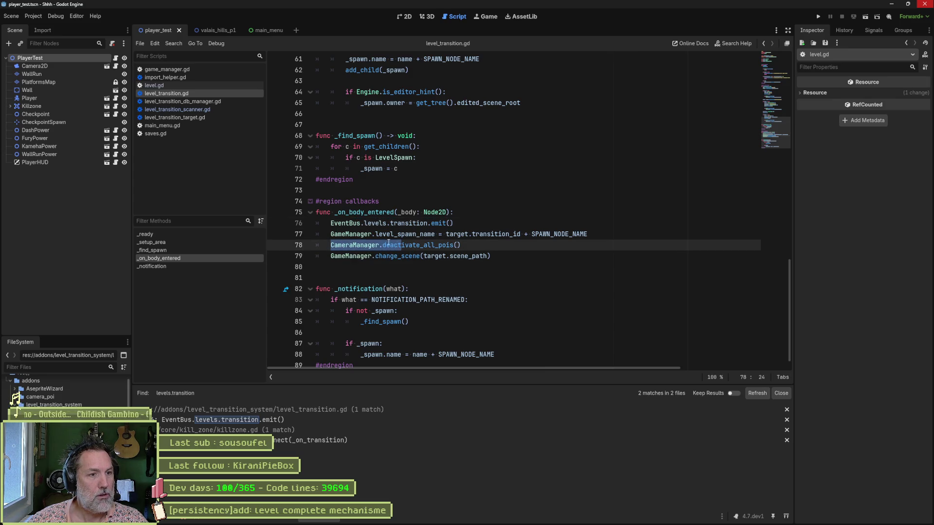
pyautogui.moveTo(332, 234)
pyautogui.mouseDown()
pyautogui.moveTo(458, 235)
pyautogui.moveTo(516, 256)
pyautogui.mouseUp()
pyautogui.moveTo(557, 230)
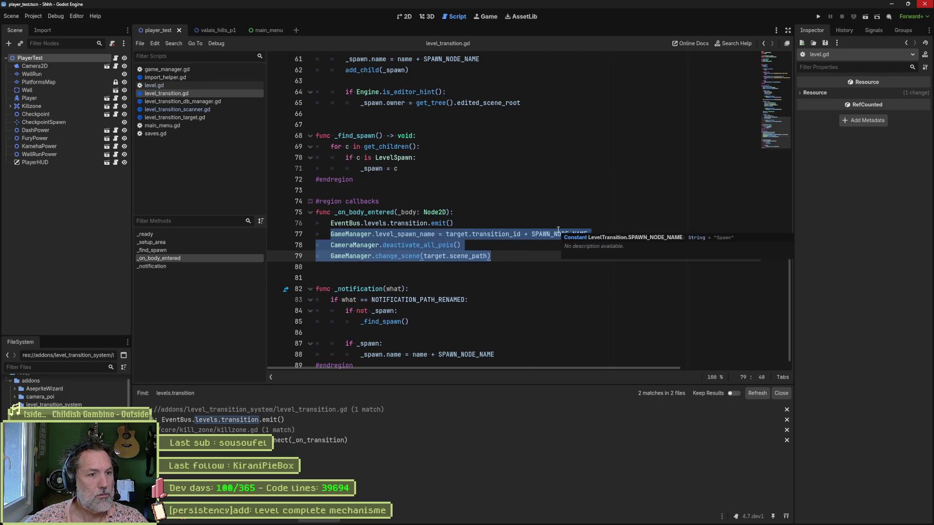
pyautogui.click(467, 227)
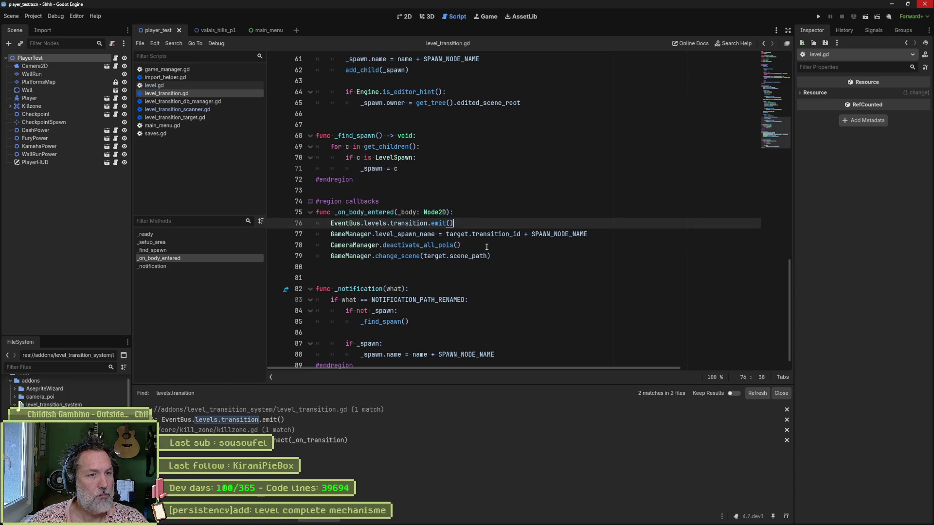
pyautogui.moveTo(587, 234); pyautogui.dragTo(446, 234)
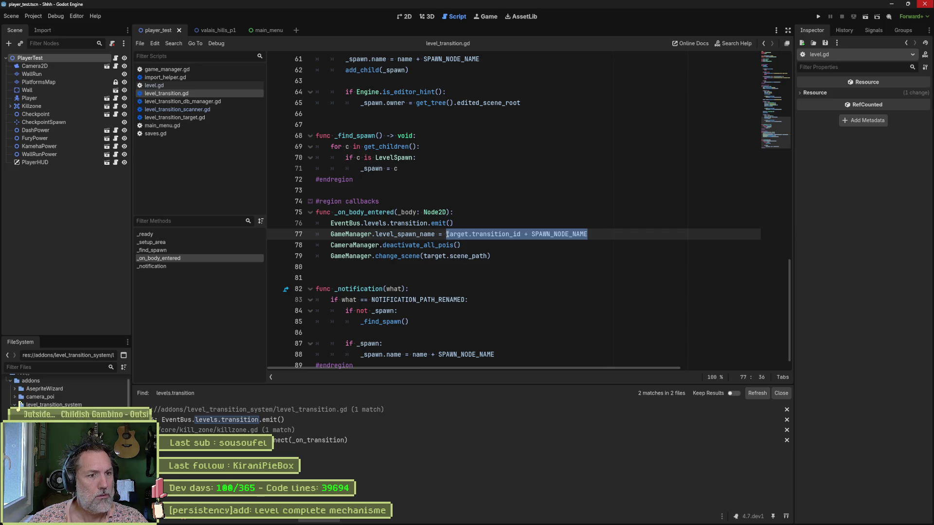
pyautogui.click(501, 256)
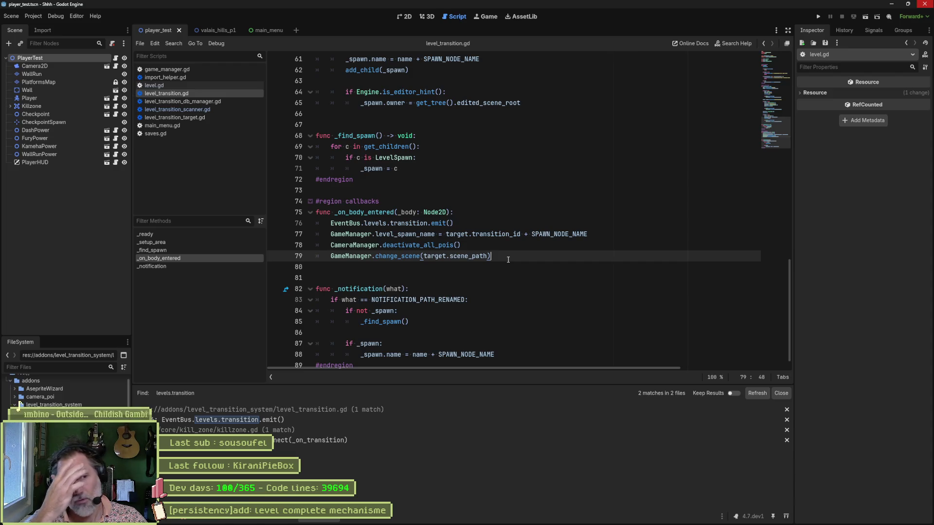
# Jump from line 78's deactivate_all_pois call to its definition in camera_manager.gd.
pyautogui.moveTo(483, 245); pyautogui.dragTo(591, 234)
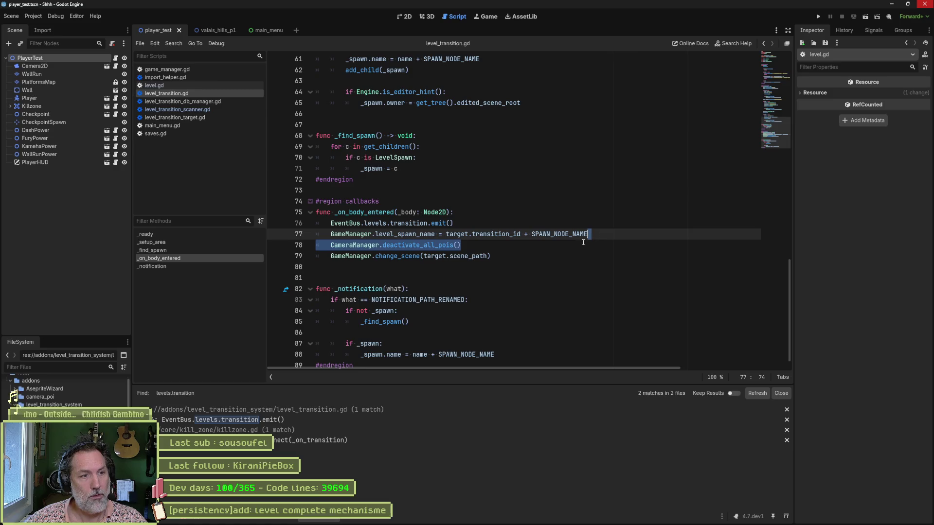
pyautogui.click(484, 245)
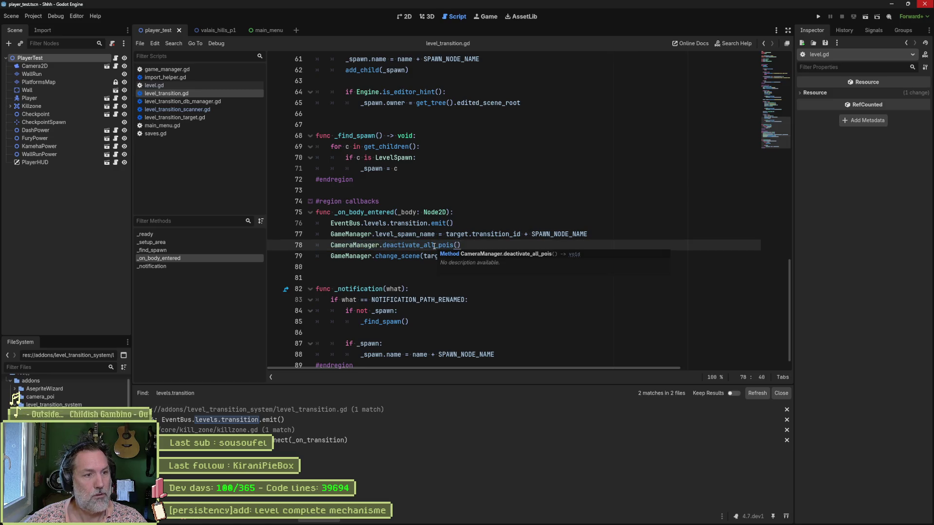
pyautogui.click(424, 245)
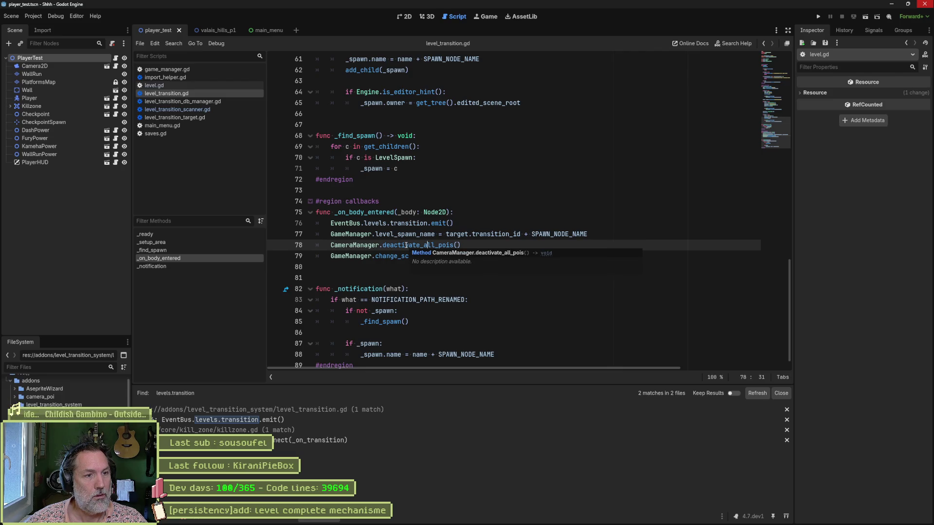
pyautogui.keyDown('ctrl'); pyautogui.click(406, 245); pyautogui.keyUp('ctrl')
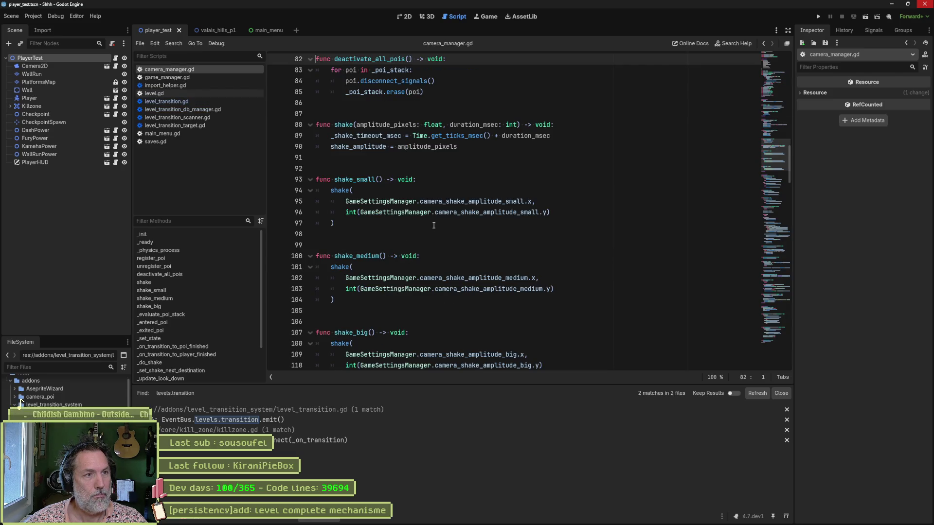
# Fold all regions in camera_manager.gd and expand only the lifecycle region.
pyautogui.hotkey('ctrl', 'alt', 'f')
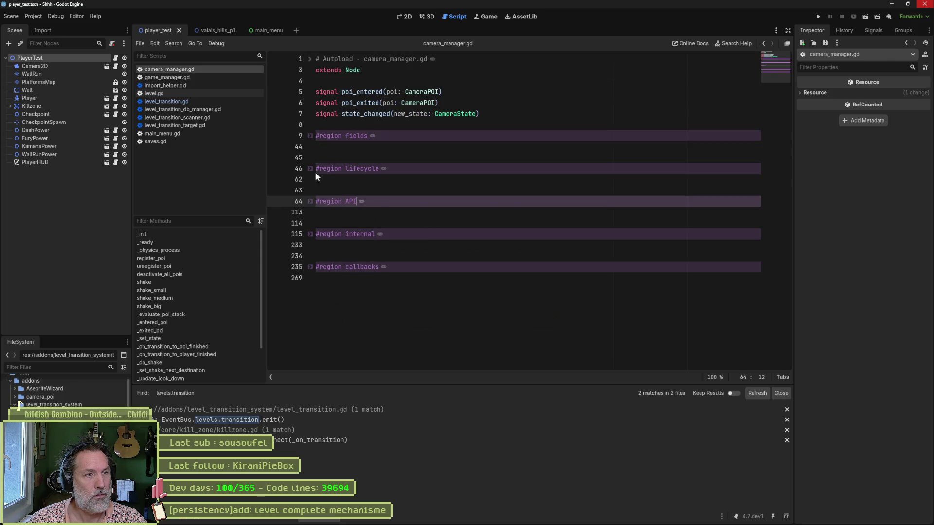
pyautogui.click(310, 168)
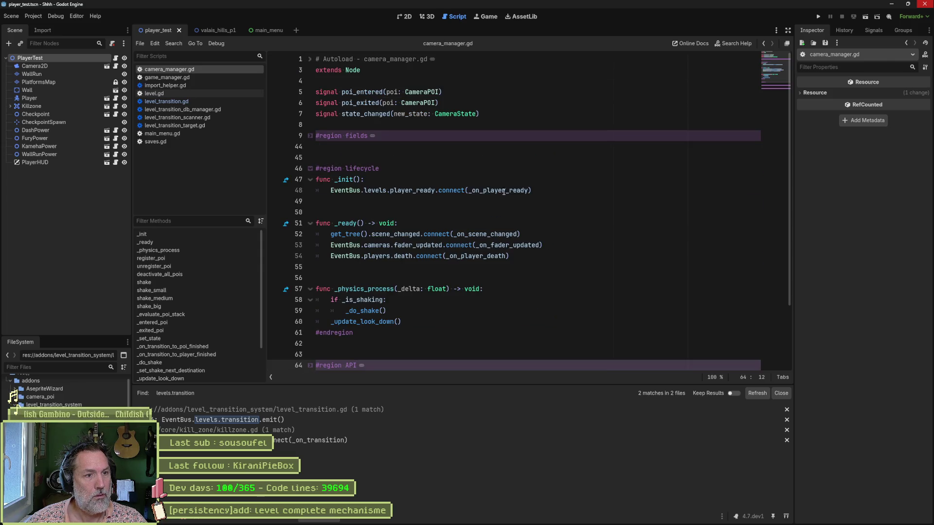
pyautogui.click(550, 192)
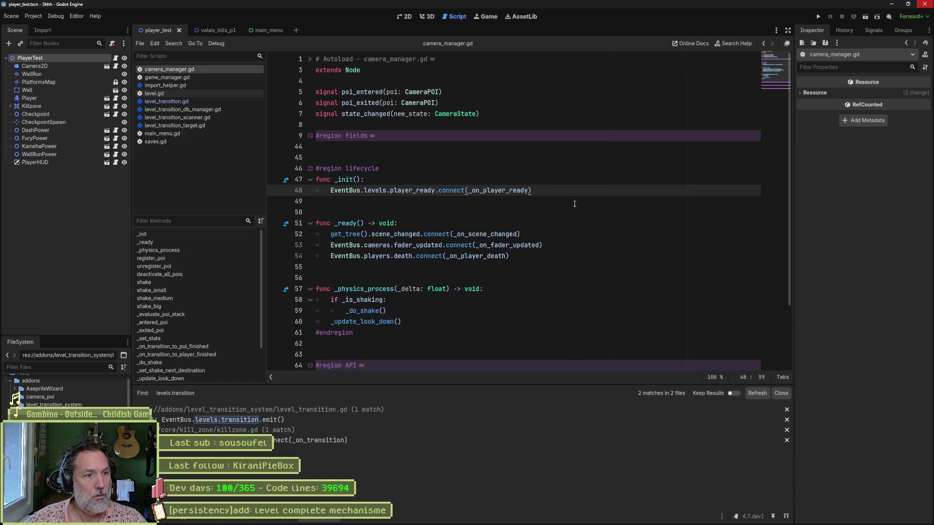
pyautogui.scroll(-2, 479, 239)
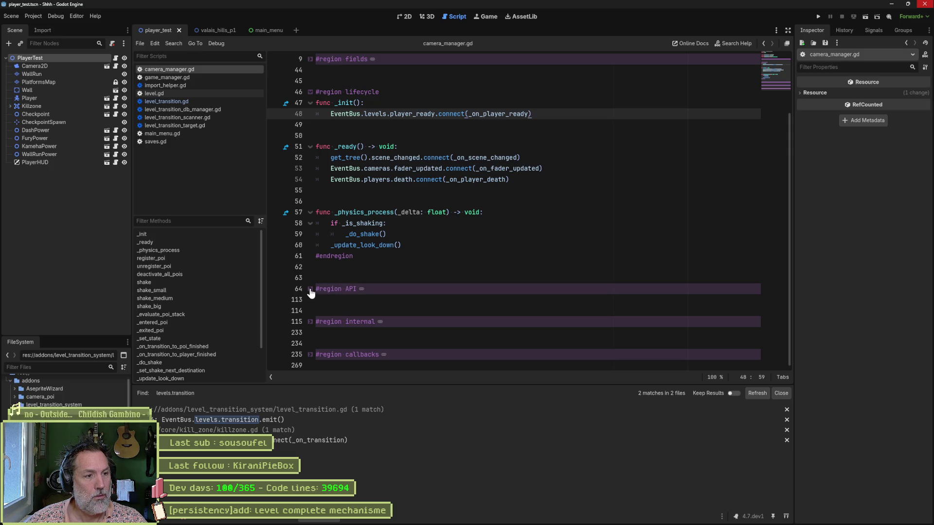
# Expand the callbacks region and fold _on_player_ready, _on_fader_updated, _on_scene_changed and _on_player_death.
pyautogui.click(309, 355)
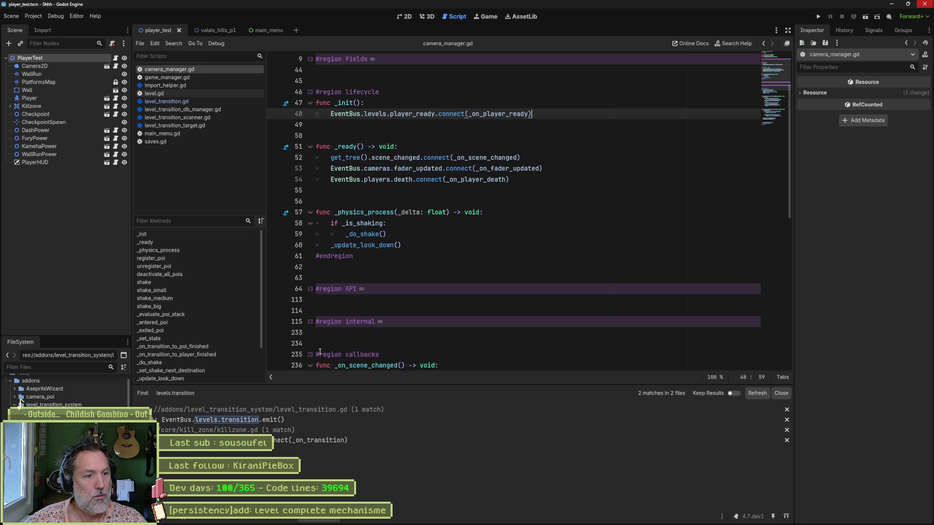
pyautogui.scroll(-6, 320, 351)
pyautogui.scroll(-3, 465, 332)
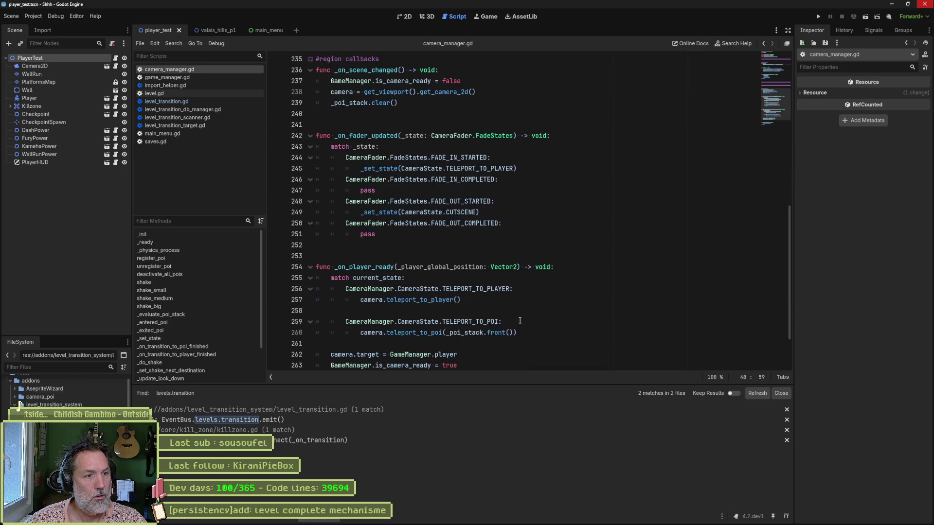
pyautogui.click(309, 266)
pyautogui.click(310, 134)
pyautogui.click(309, 69)
pyautogui.click(310, 166)
pyautogui.scroll(10, 458, 216)
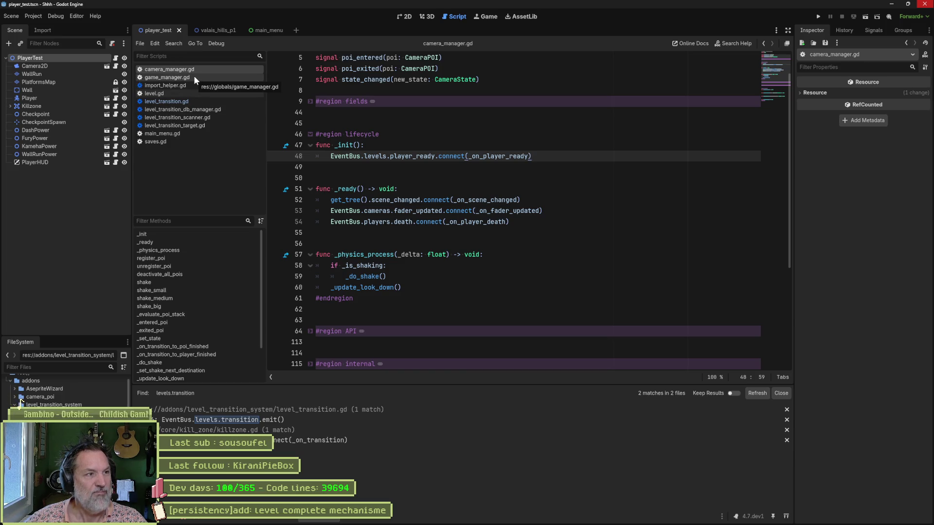
pyautogui.click(208, 119)
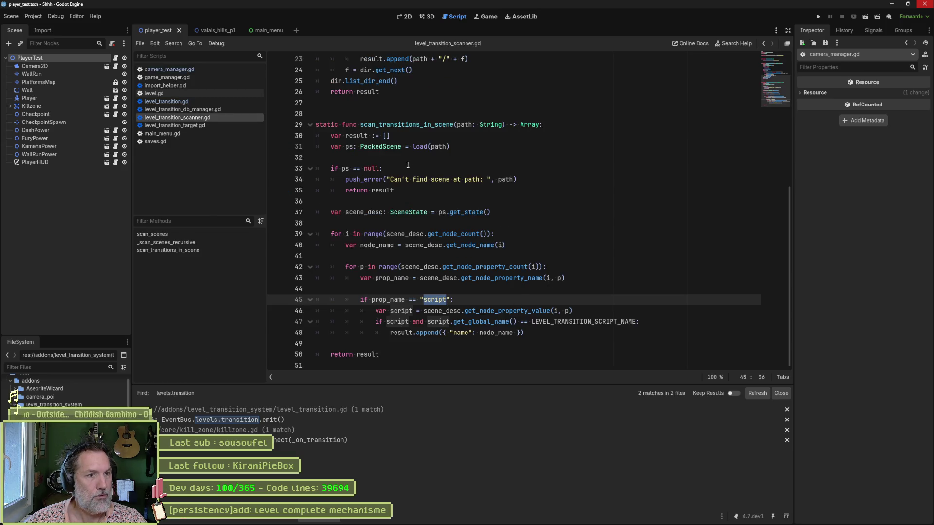
# Select the levels.transition emit on line 76 of level_transition.gd.
pyautogui.click(173, 107)
pyautogui.click(174, 101)
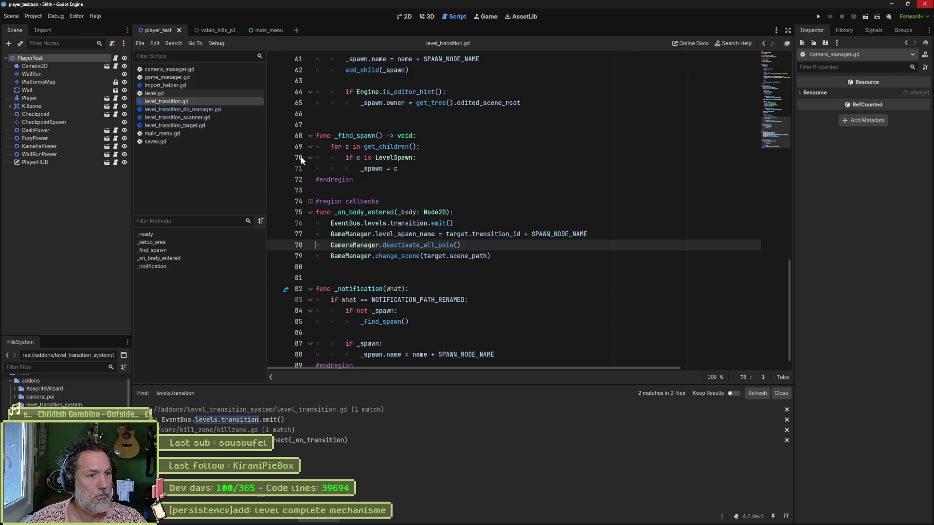
pyautogui.moveTo(331, 222); pyautogui.dragTo(425, 222)
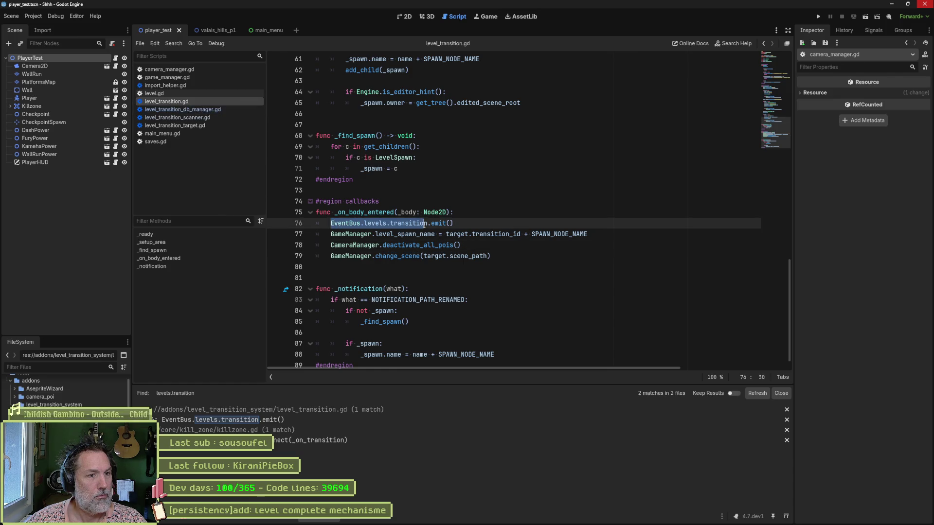
# Check killzone.gd's body_entered and transition connections, then jump from level_transition.gd to CameraManager.
pyautogui.click(333, 439)
pyautogui.moveTo(517, 130); pyautogui.dragTo(526, 119)
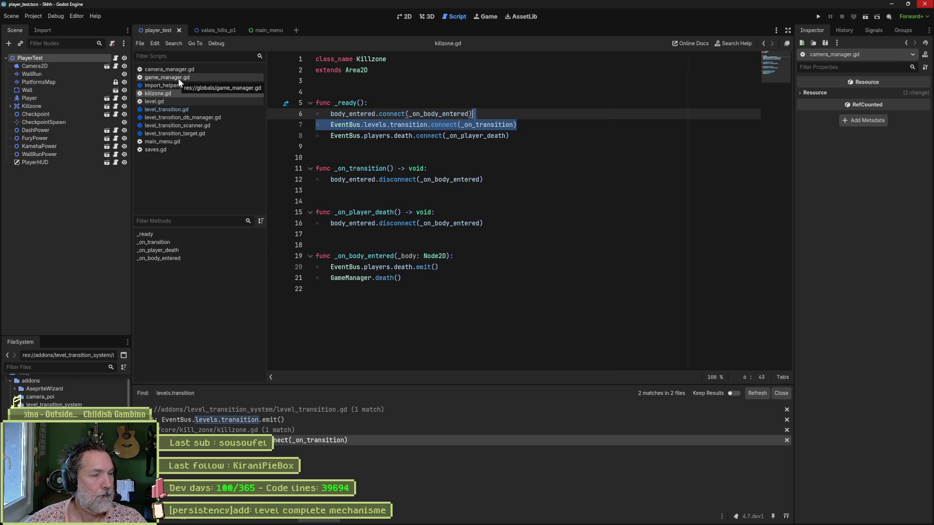
pyautogui.click(234, 109)
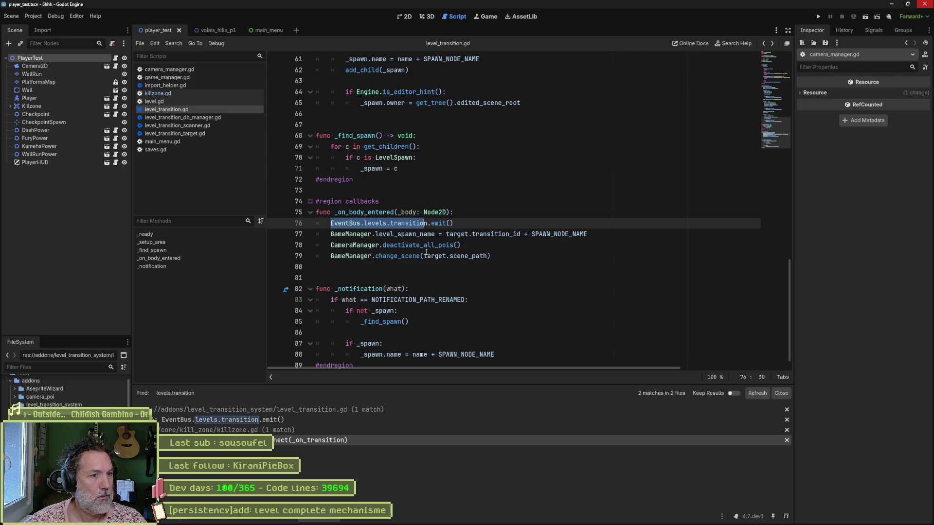
pyautogui.click(350, 234)
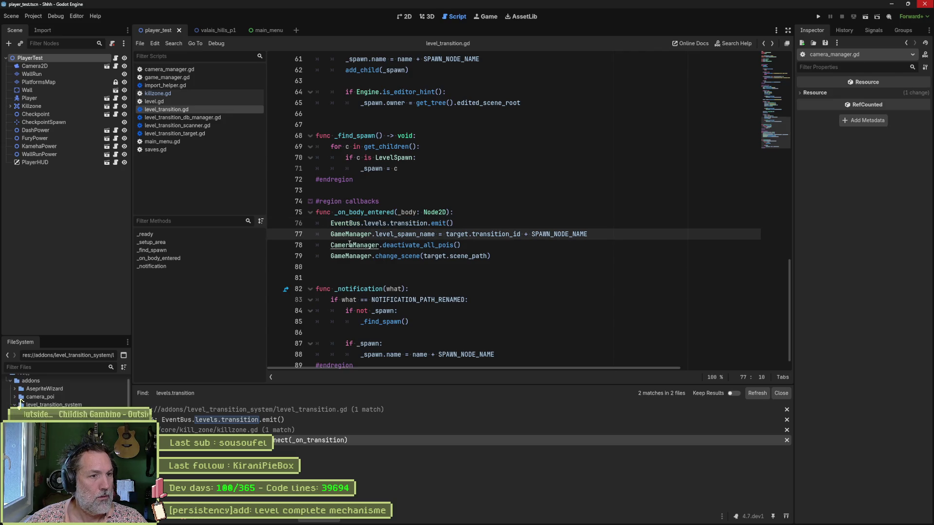
pyautogui.keyDown('ctrl'); pyautogui.click(350, 245); pyautogui.keyUp('ctrl')
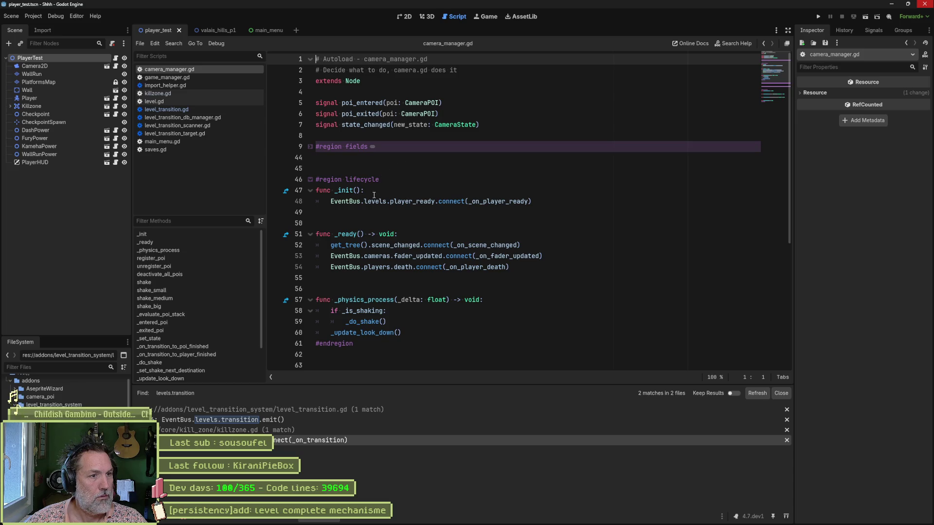
# Paste the levels.transition connection into _ready, then close game_manager.gd and import_helper.gd.
pyautogui.click(518, 266)
pyautogui.hotkey('ctrl', 'v')
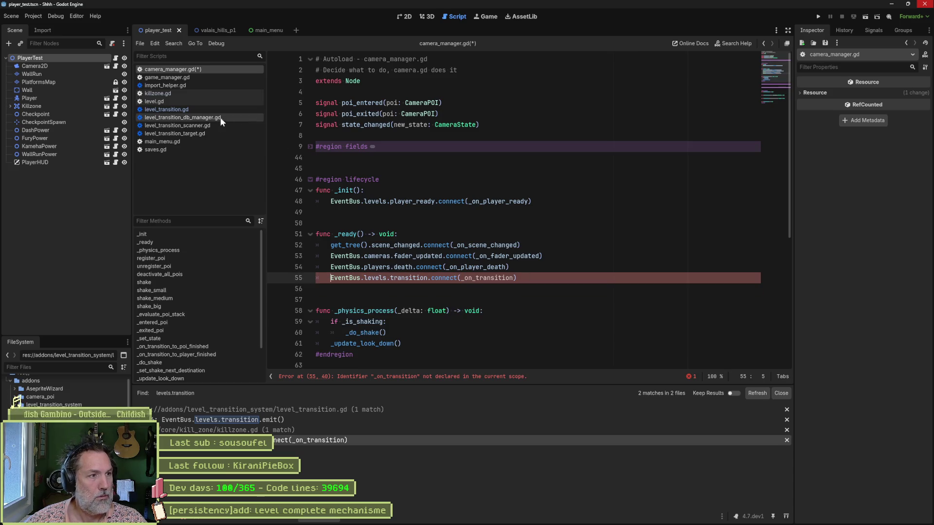
pyautogui.click(207, 79)
pyautogui.middleClick(205, 80)
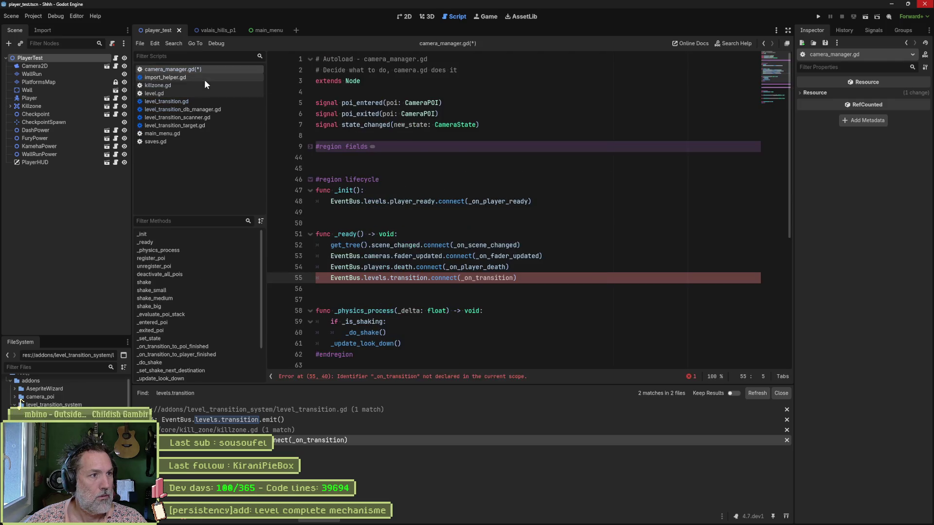
pyautogui.click(200, 80)
pyautogui.middleClick(201, 76)
pyautogui.click(199, 77)
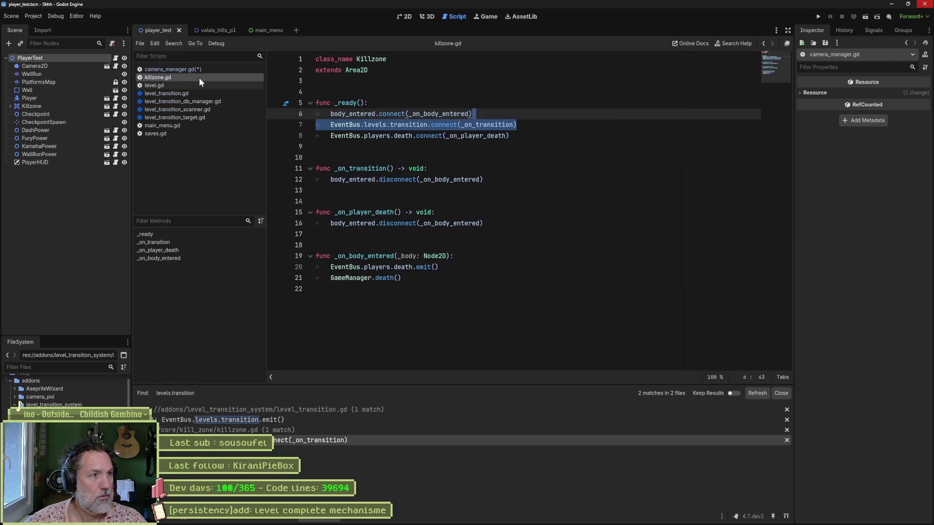
# Compare killzone.gd's _on_transition handler with camera_manager.gd's connection, then switch to level.gd.
pyautogui.doubleClick(489, 125)
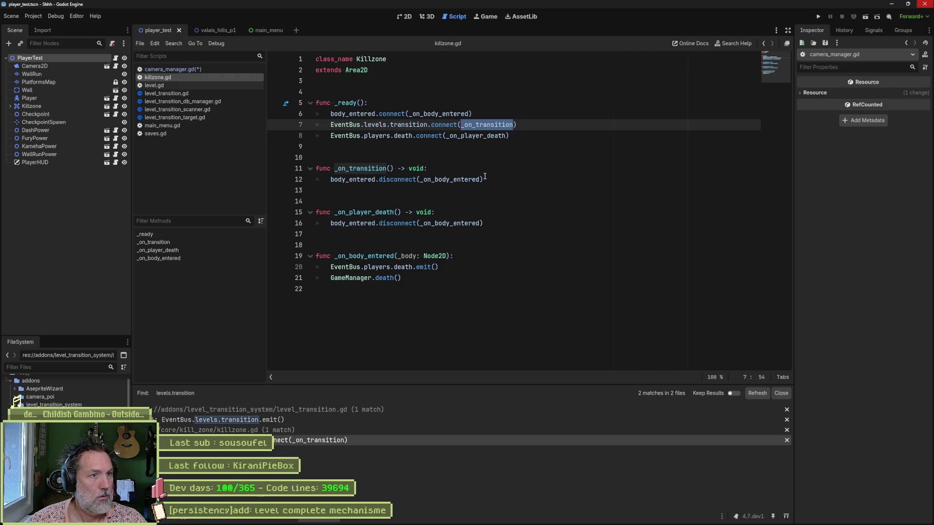
pyautogui.click(202, 71)
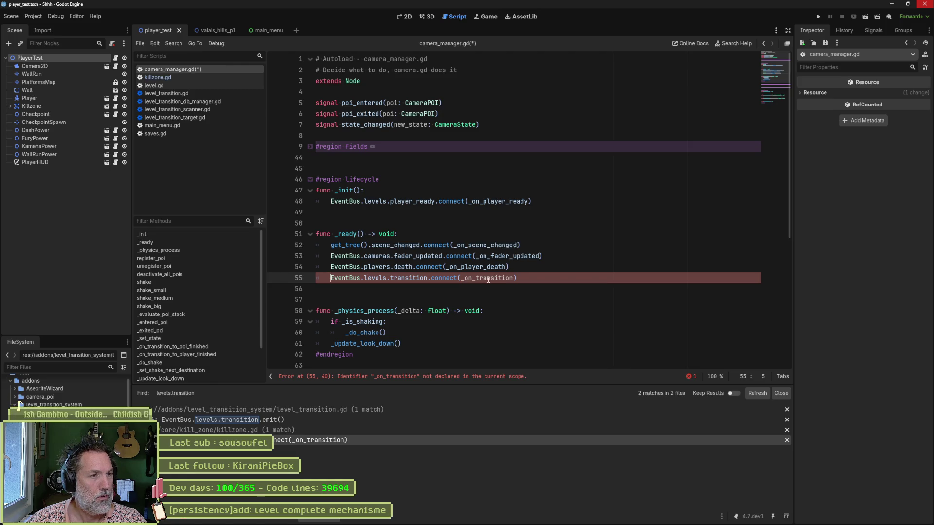
pyautogui.click(188, 78)
pyautogui.click(185, 85)
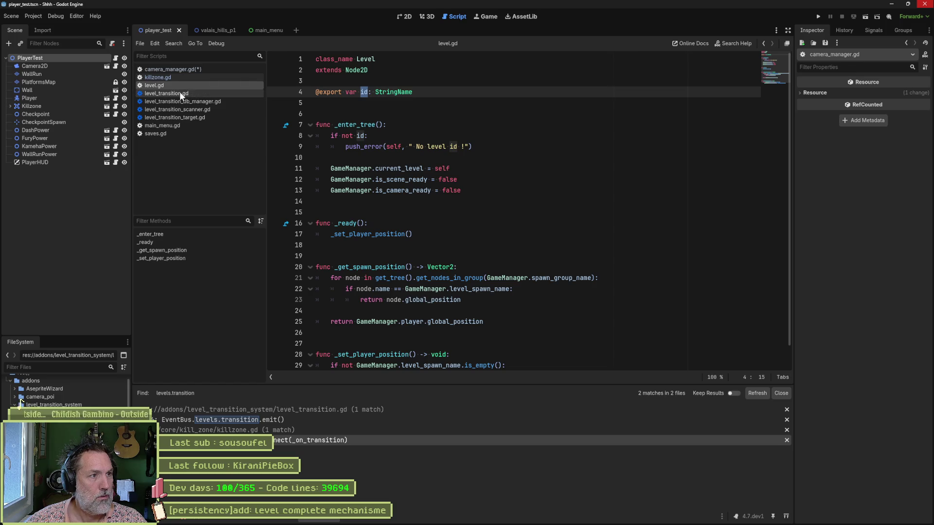
# Close the level_transition target, scanner and DB manager scripts, then select deactivate_all_pois() in level_transition.gd.
pyautogui.click(165, 132)
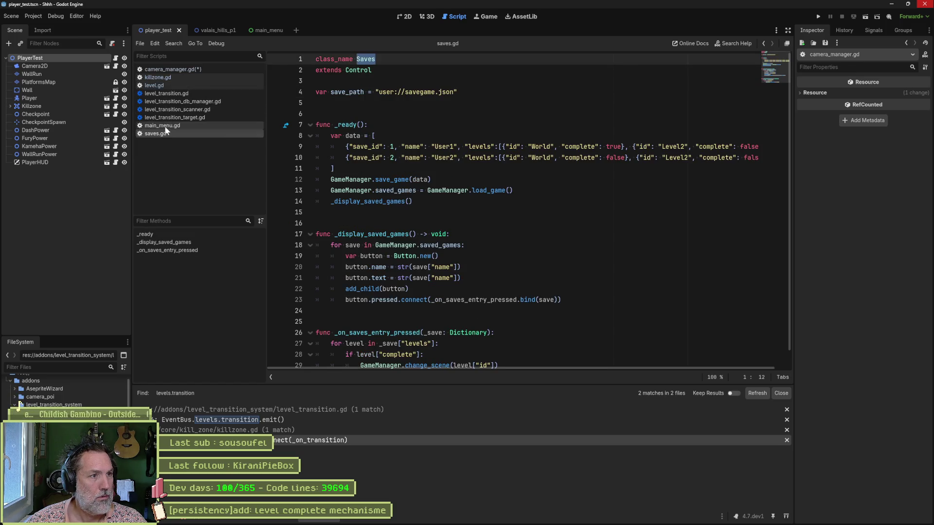
pyautogui.click(167, 117)
pyautogui.hotkey('ctrl', 'w')
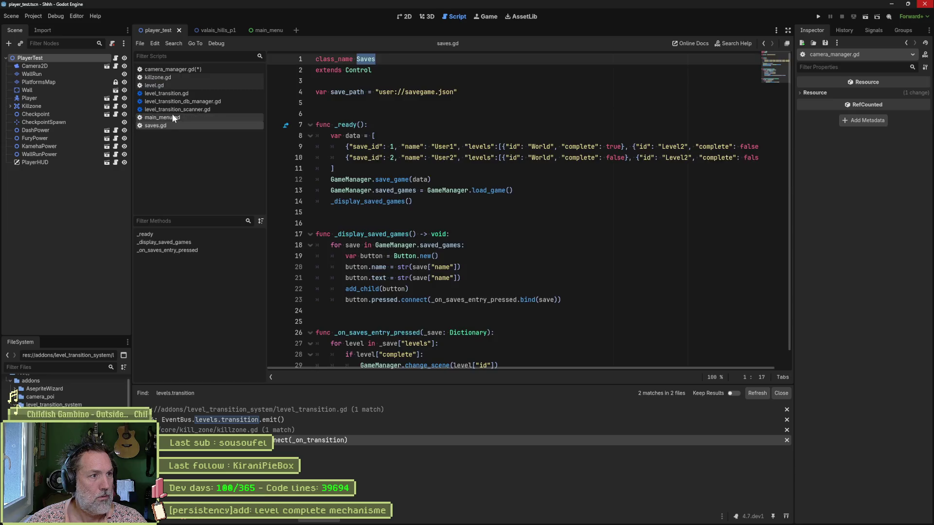
pyautogui.click(173, 110)
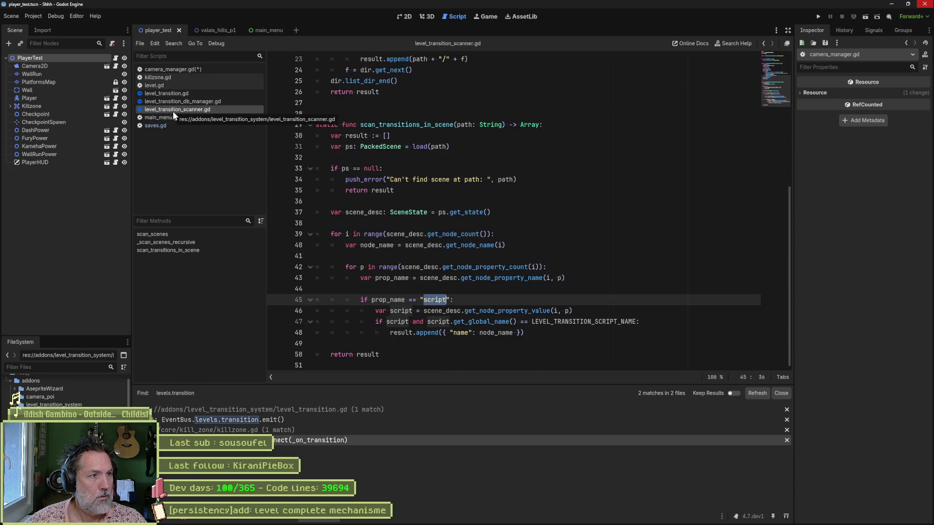
pyautogui.hotkey('ctrl', 'w')
pyautogui.click(173, 103)
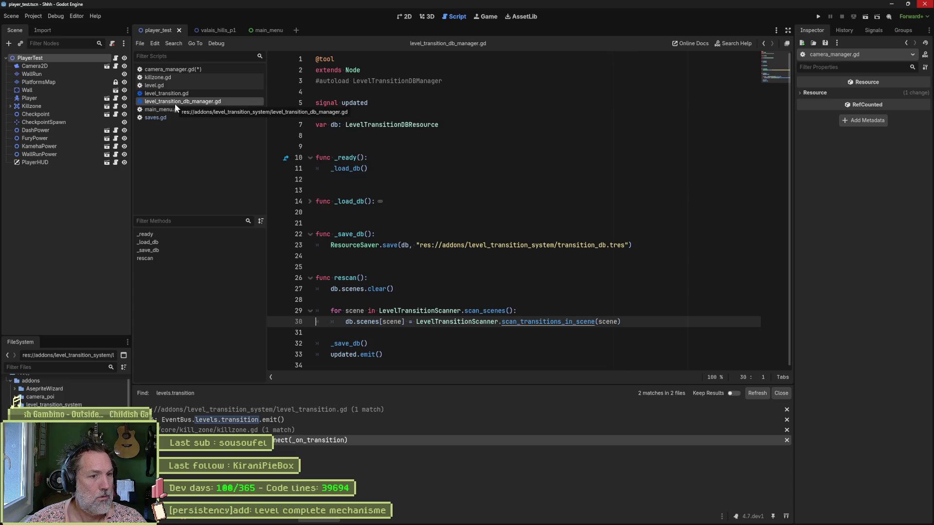
pyautogui.hotkey('ctrl', 'w')
pyautogui.click(176, 93)
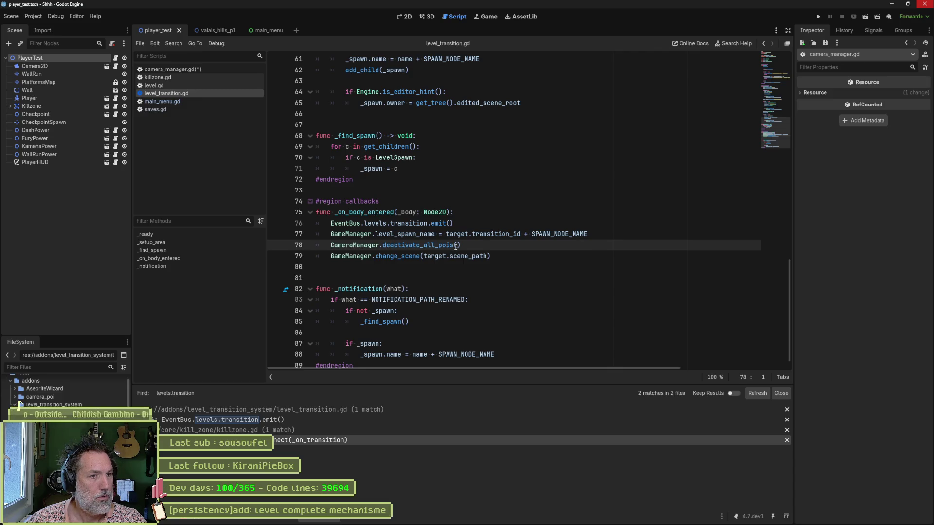
pyautogui.moveTo(383, 245); pyautogui.dragTo(460, 245)
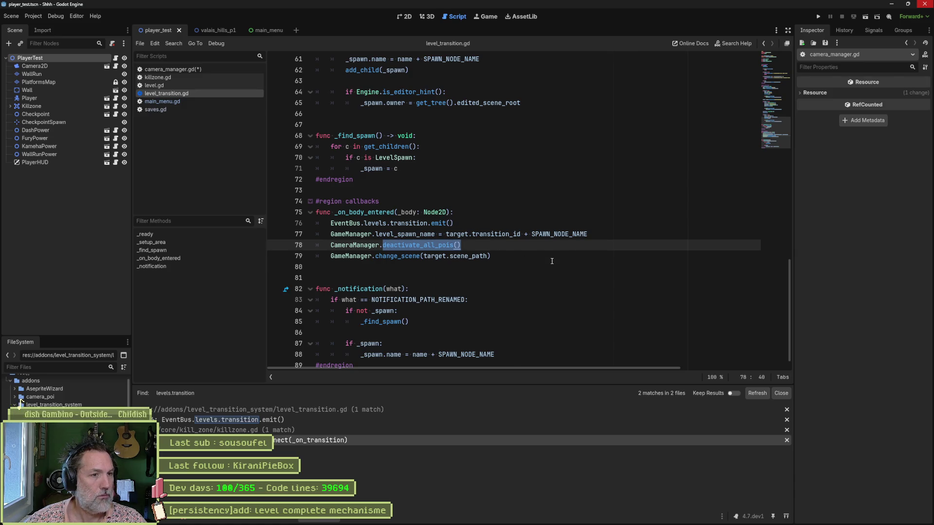
# Add 'func _on_transition() -> void:' calling deactivate_all_pois() under #region callbacks, fixing the capital-N typo.
pyautogui.click(183, 69)
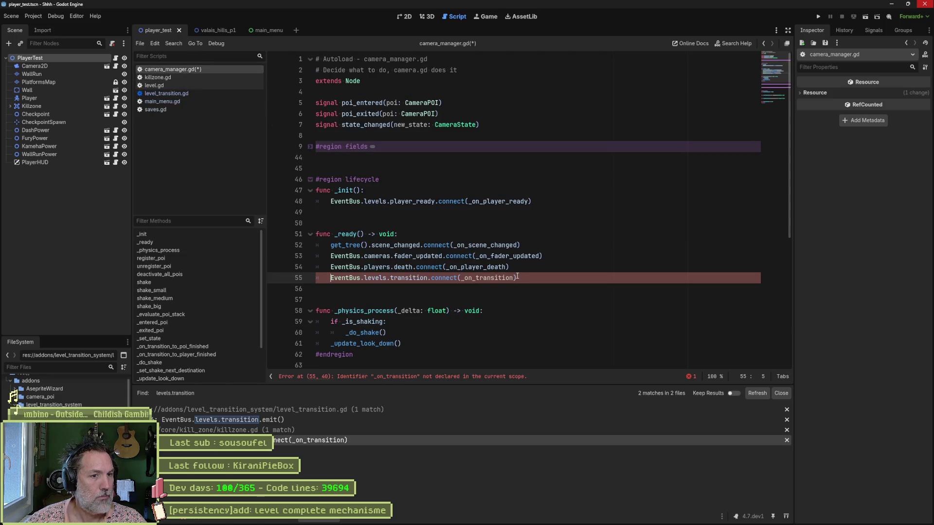
pyautogui.click(472, 289)
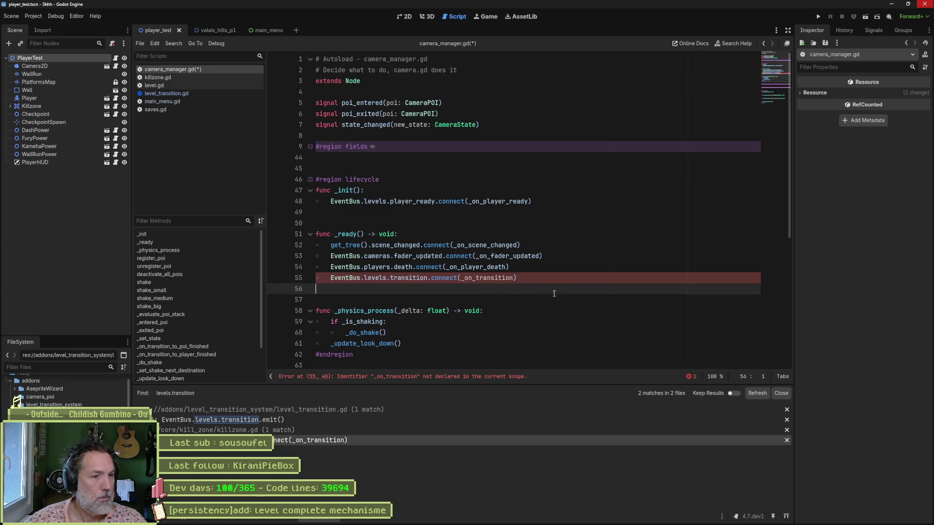
pyautogui.scroll(-5, 553, 293)
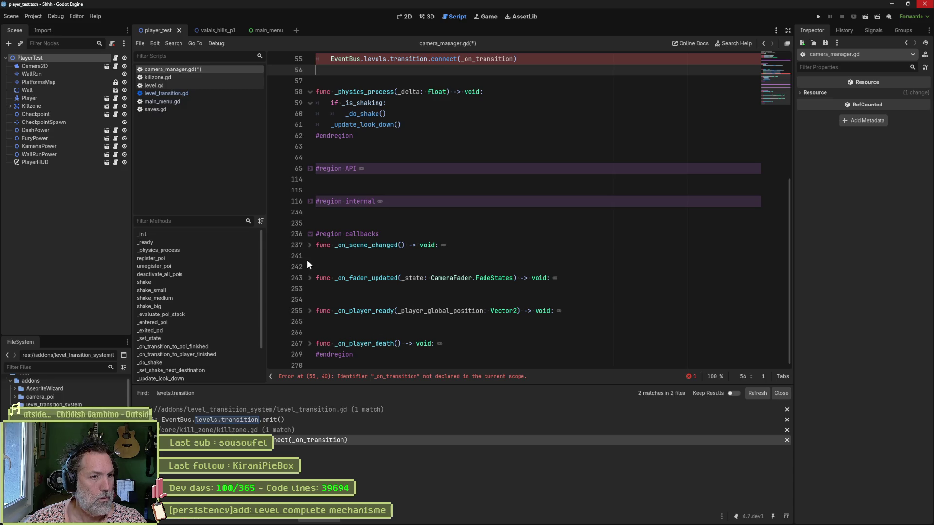
pyautogui.click(393, 236)
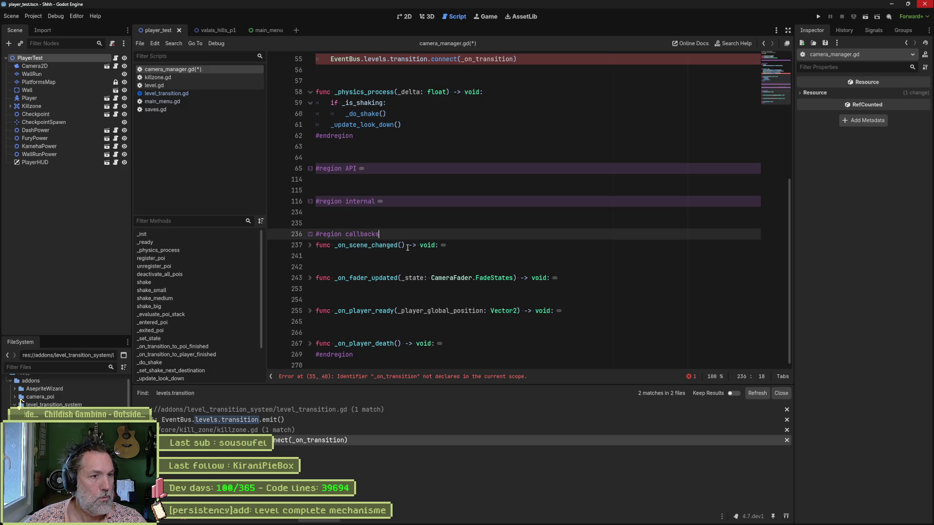
pyautogui.press('Return')
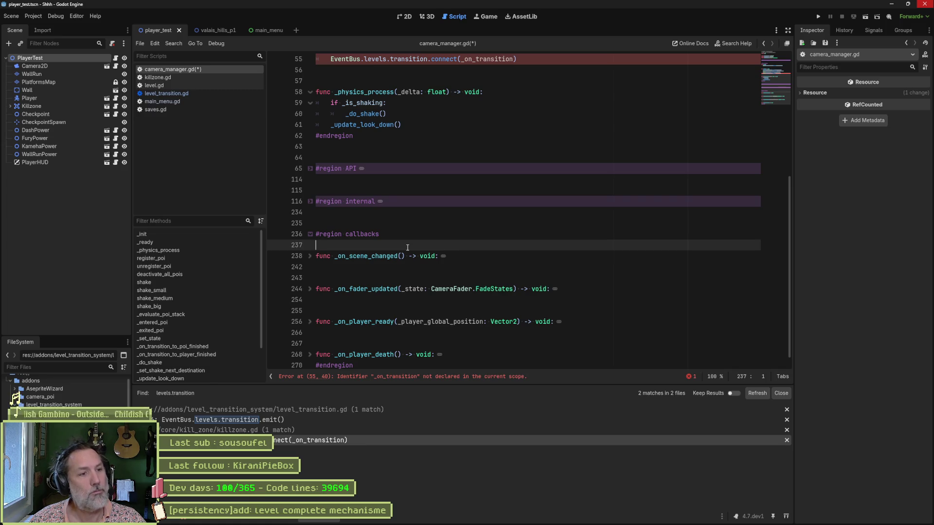
pyautogui.write('func _')
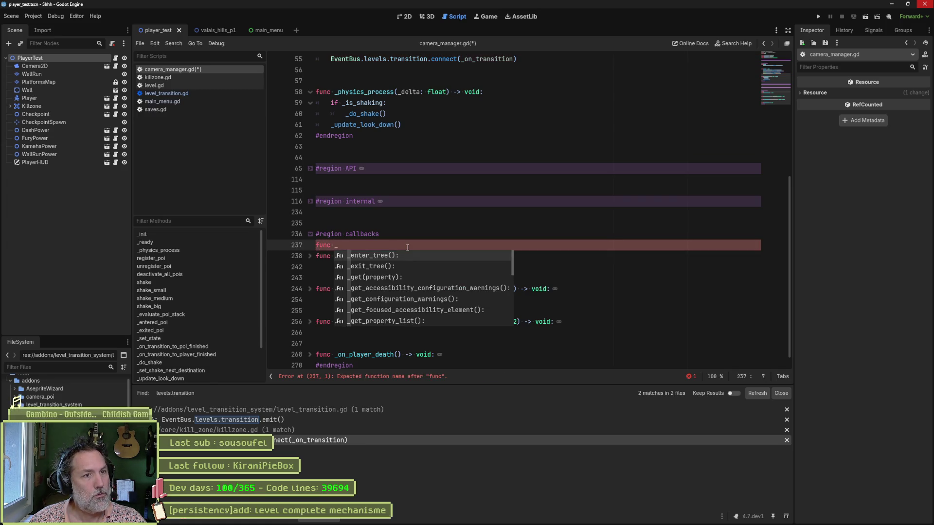
pyautogui.write('on_transitioN() -> void')
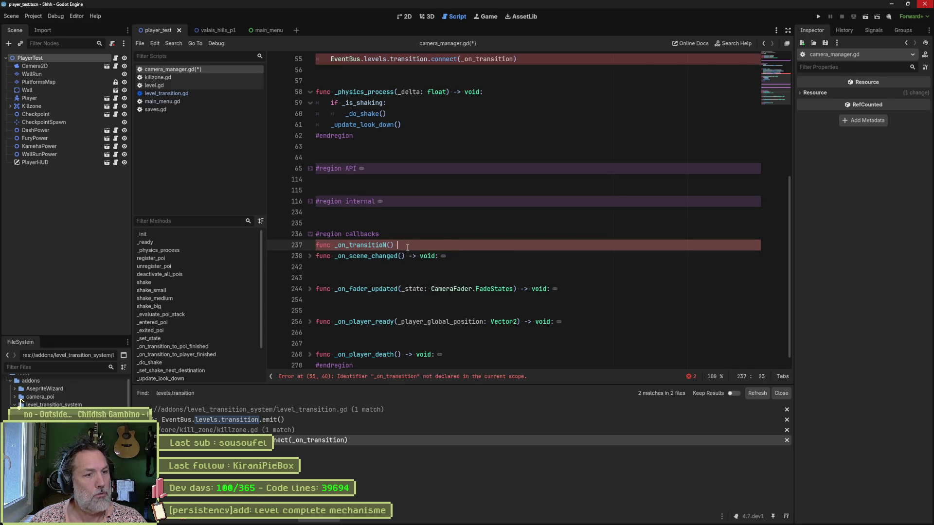
pyautogui.write(':')
pyautogui.press('Return')
pyautogui.write('deactivate_all_pois()')
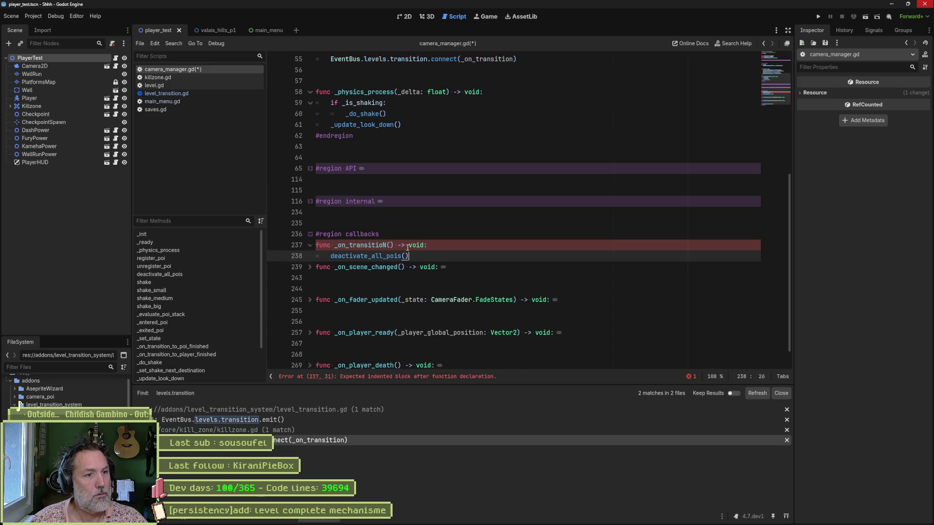
pyautogui.press('Return')
pyautogui.press('Return')
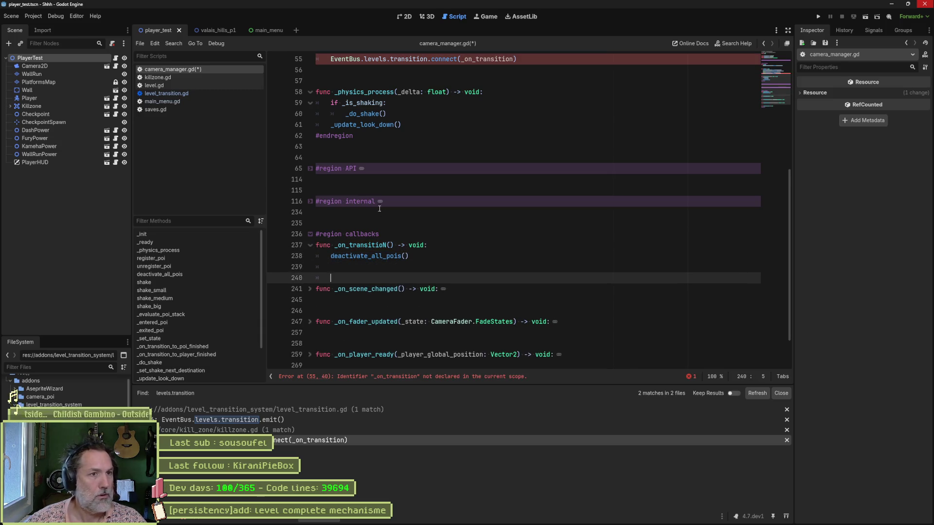
pyautogui.click(385, 245)
pyautogui.press('Delete')
pyautogui.write('n')
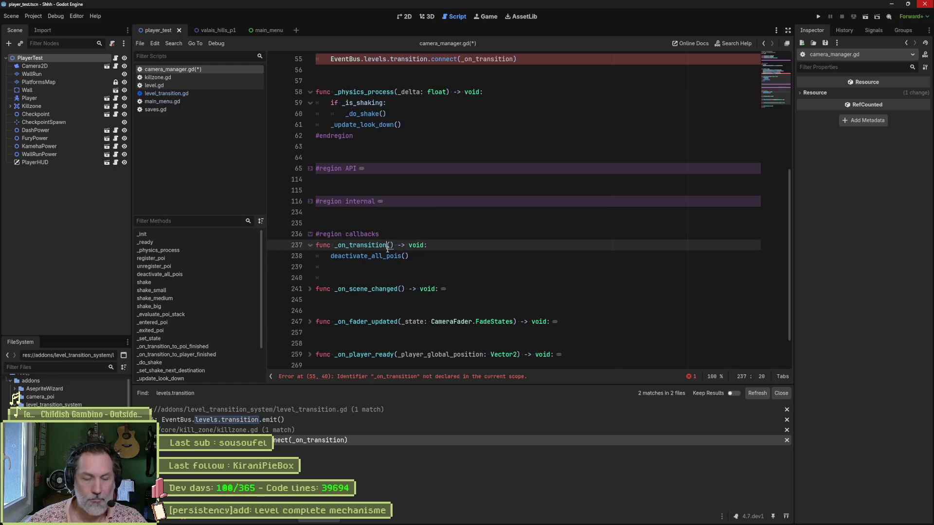
# Check the Variant docs and the Levels class signals in event_bus.gd.
pyautogui.keyDown('ctrl'); pyautogui.click(410, 57); pyautogui.keyUp('ctrl')
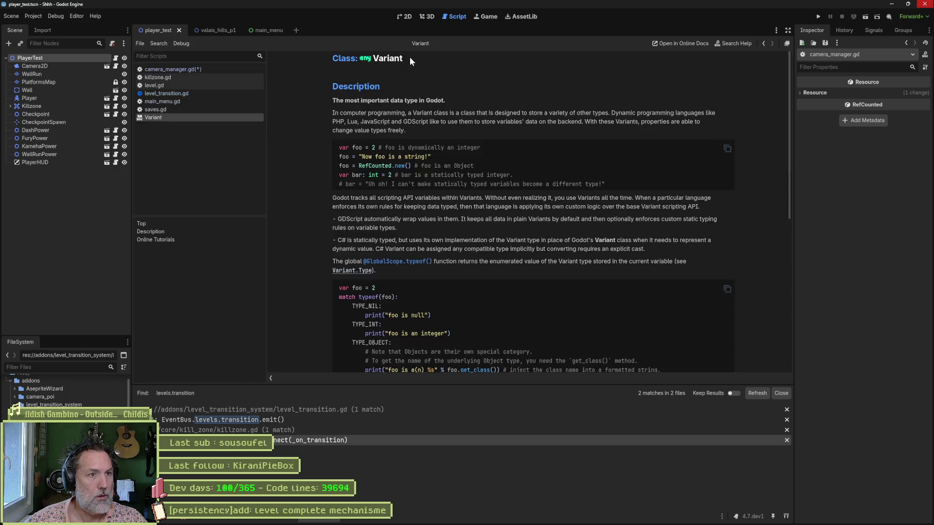
pyautogui.hotkey('ctrl', 'w')
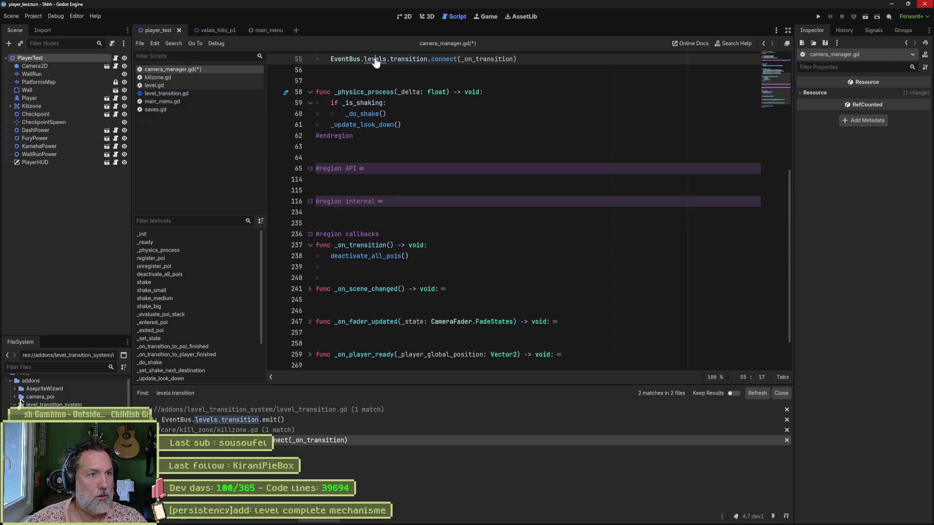
pyautogui.keyDown('ctrl'); pyautogui.click(378, 61); pyautogui.keyUp('ctrl')
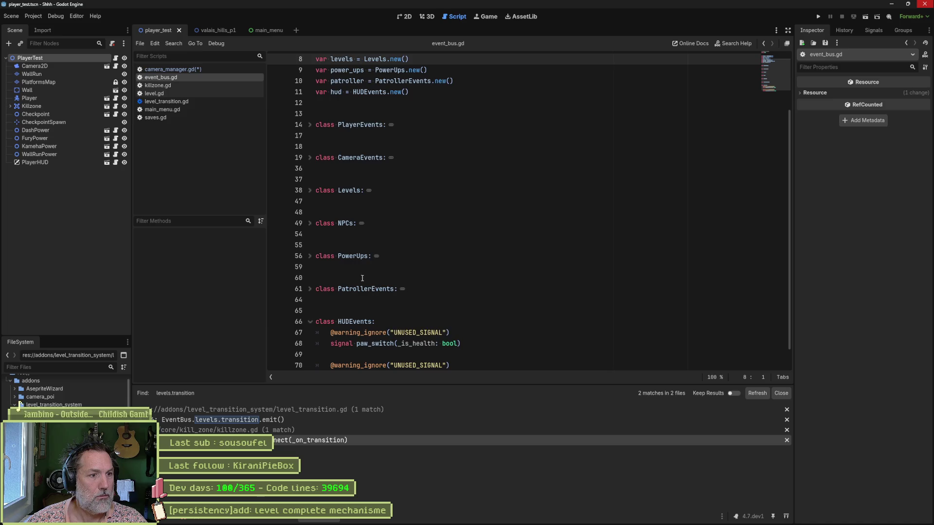
pyautogui.scroll(-1, 363, 278)
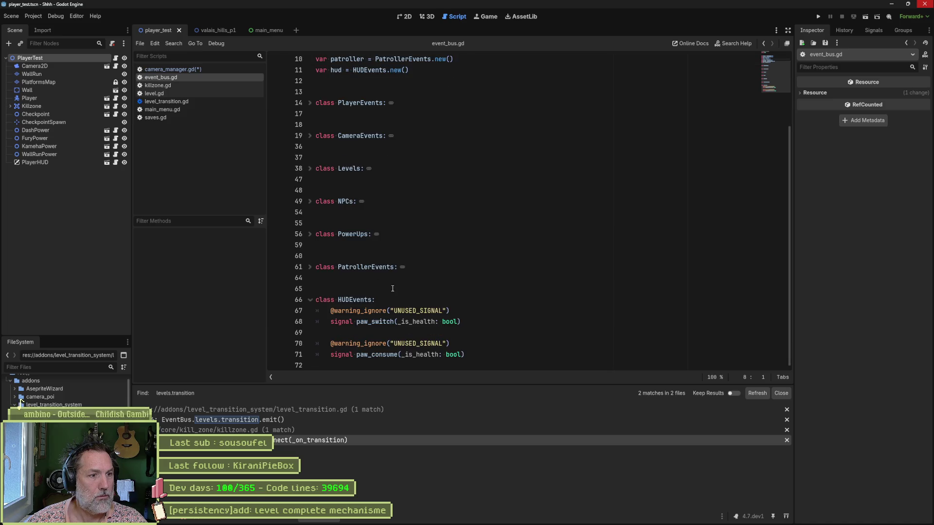
pyautogui.click(311, 299)
pyautogui.click(310, 168)
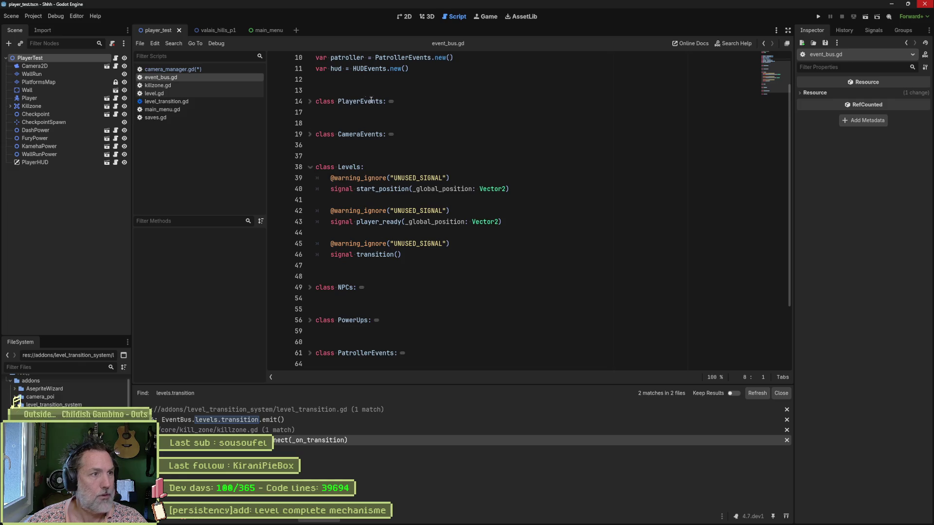
pyautogui.hotkey('ctrl', 'w')
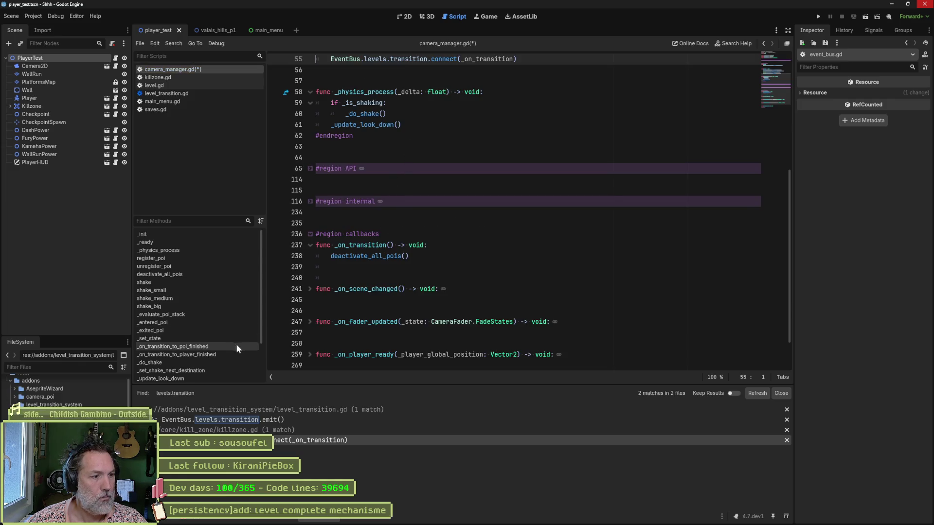
# Save camera_manager.gd and switch to killzone.gd.
pyautogui.click(410, 257)
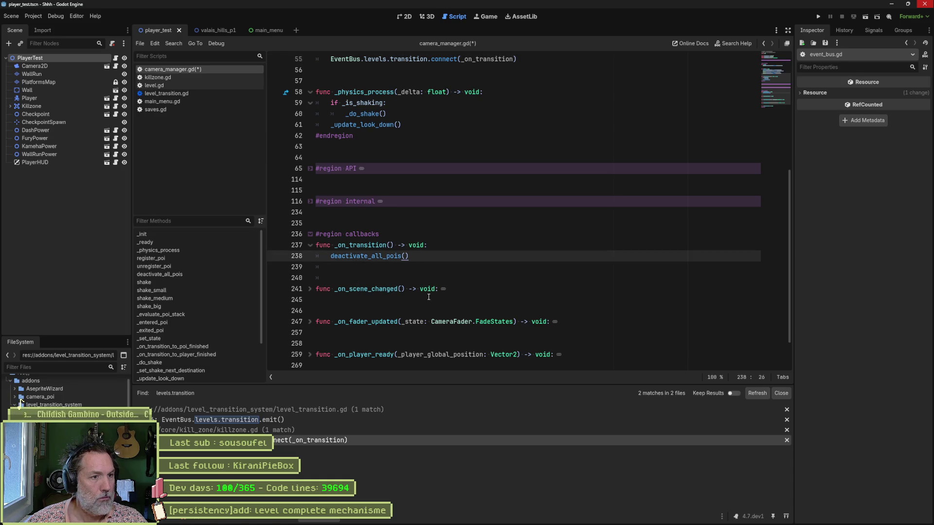
pyautogui.hotkey('ctrl', 's')
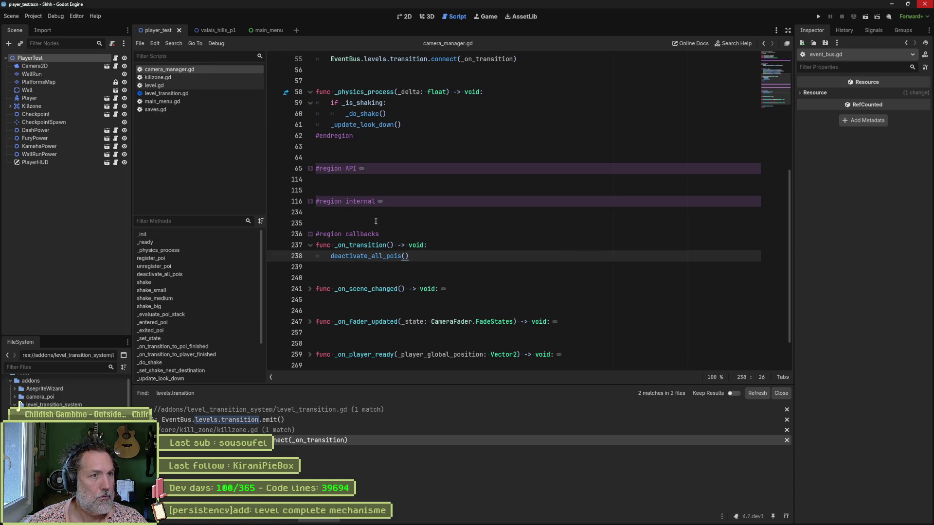
pyautogui.click(180, 78)
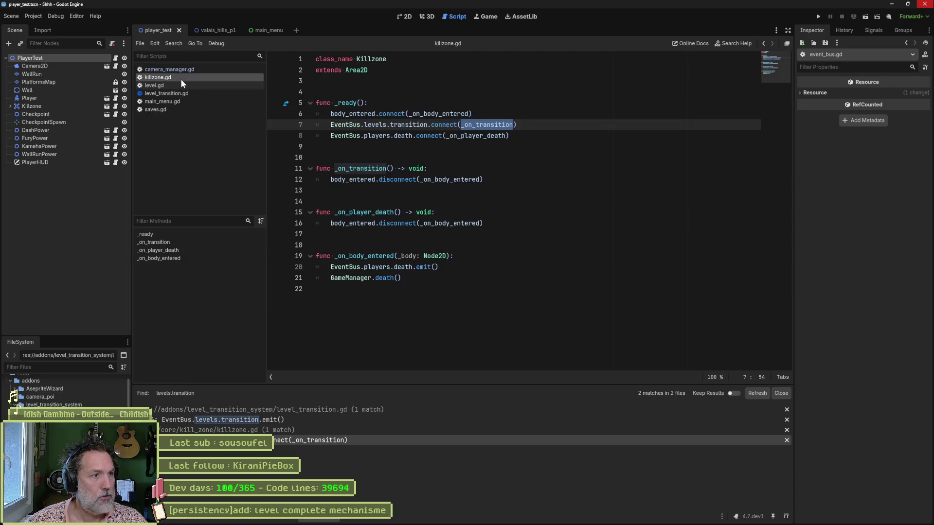
# Comment out CameraManager.deactivate_all_pois() on line 78 and open the valais_hills_p2 scene.
pyautogui.click(182, 85)
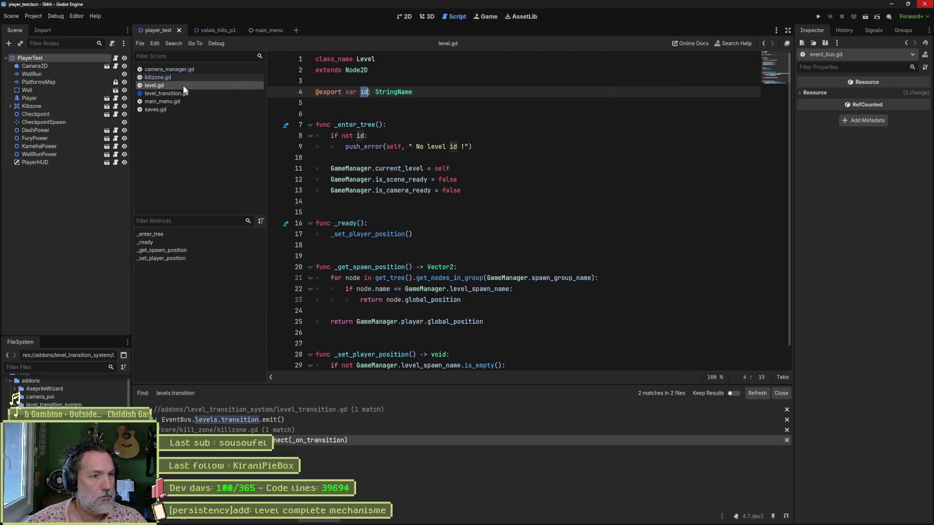
pyautogui.click(180, 93)
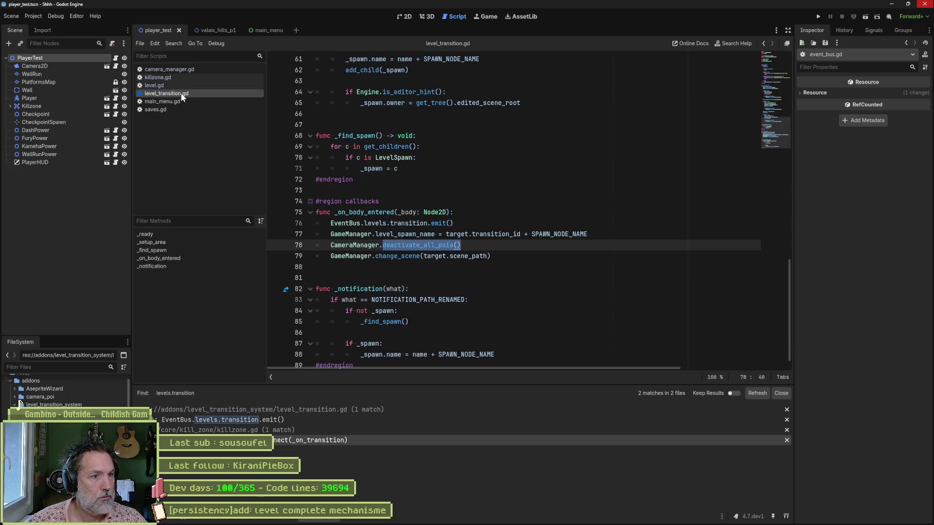
pyautogui.click(333, 245)
pyautogui.write('#')
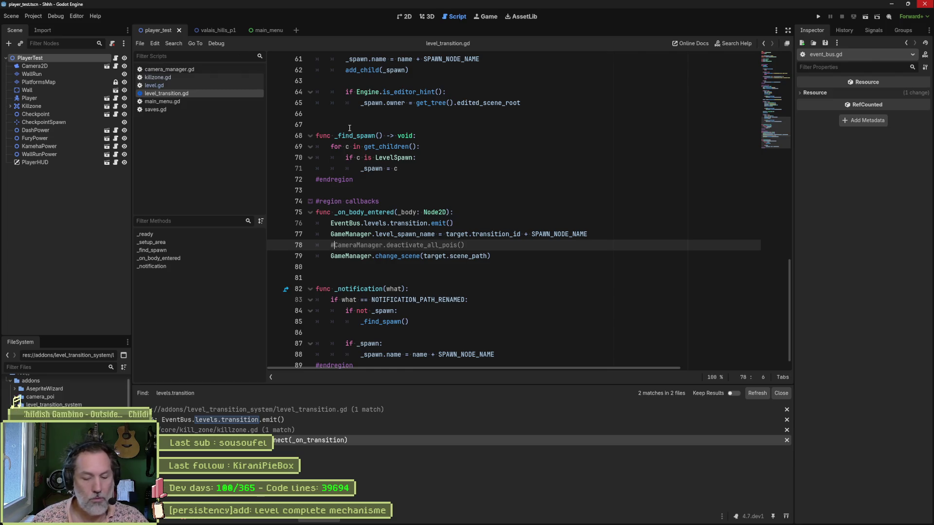
pyautogui.hotkey('ctrl', 'shift', 'o')
pyautogui.click(460, 181)
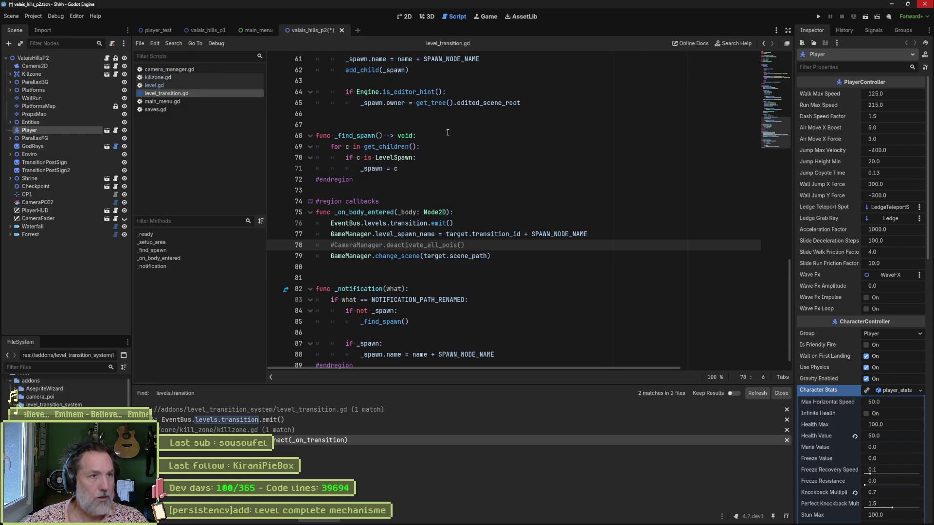
# Resize CameraPOI2's trigger rect to 206.724 × 226.148 starting at 31.911, 143.26, then run the level.
pyautogui.click(404, 16)
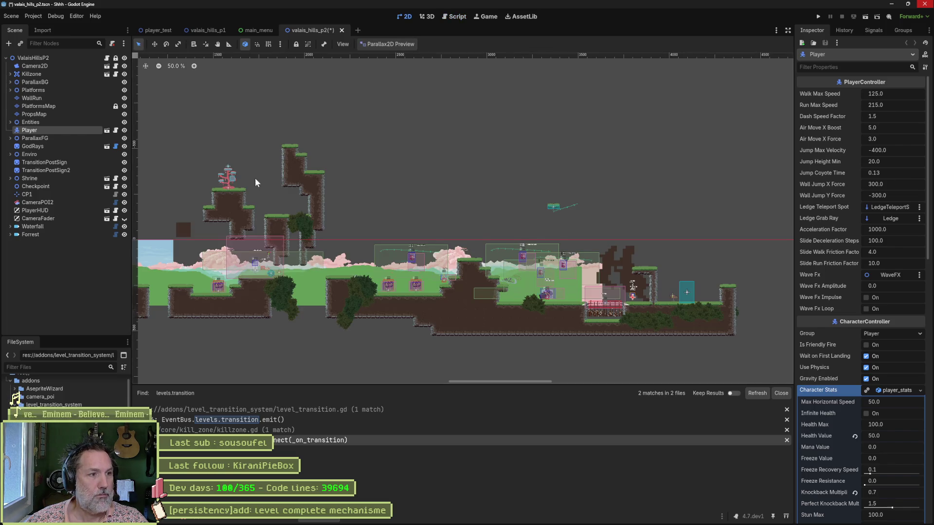
pyautogui.scroll(4, 255, 178)
pyautogui.scroll(3, 384, 278)
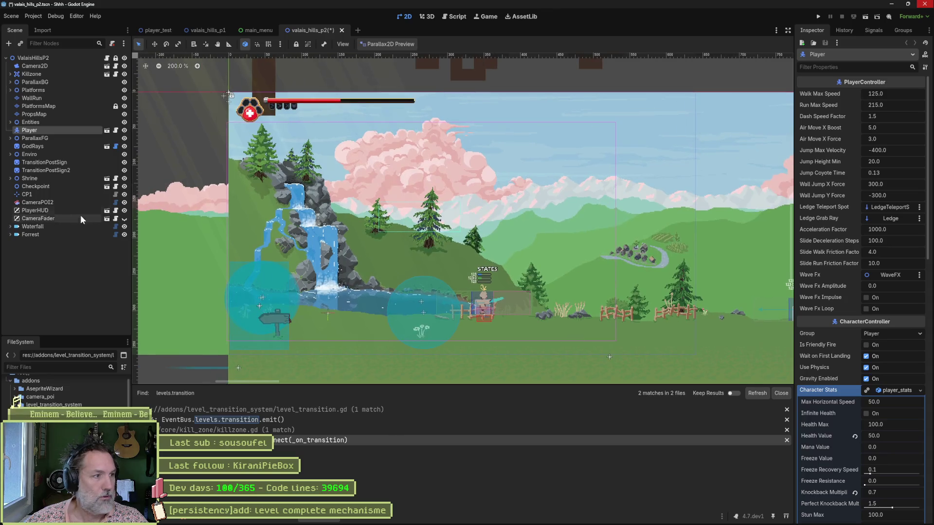
pyautogui.click(49, 203)
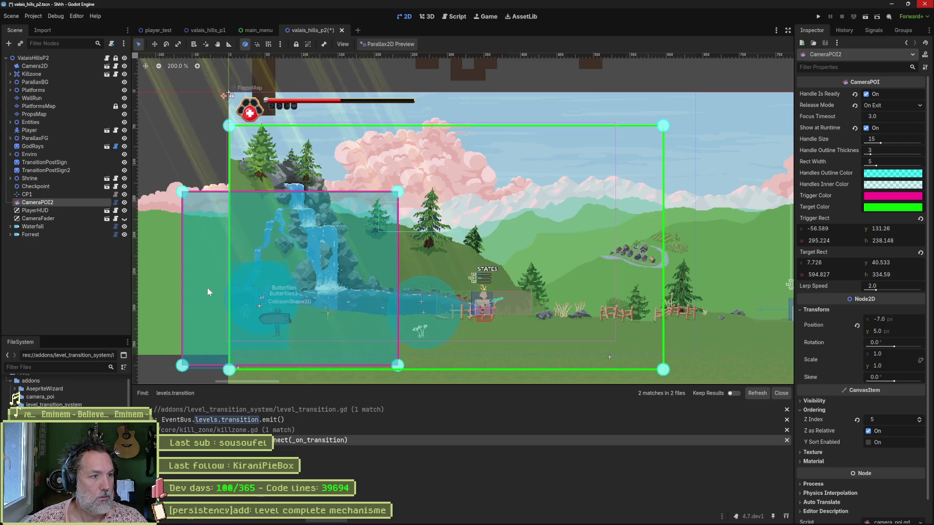
pyautogui.moveTo(180, 192); pyautogui.dragTo(196, 191)
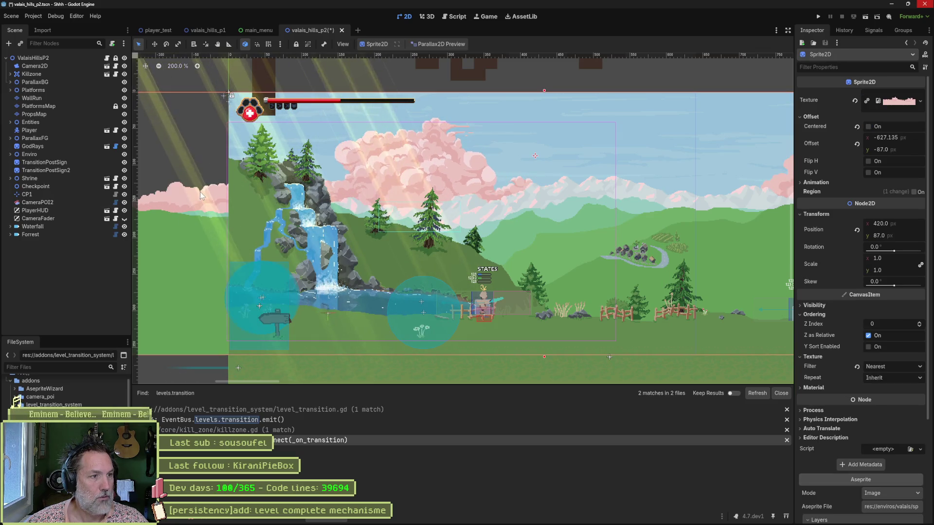
pyautogui.click(43, 201)
pyautogui.click(186, 191)
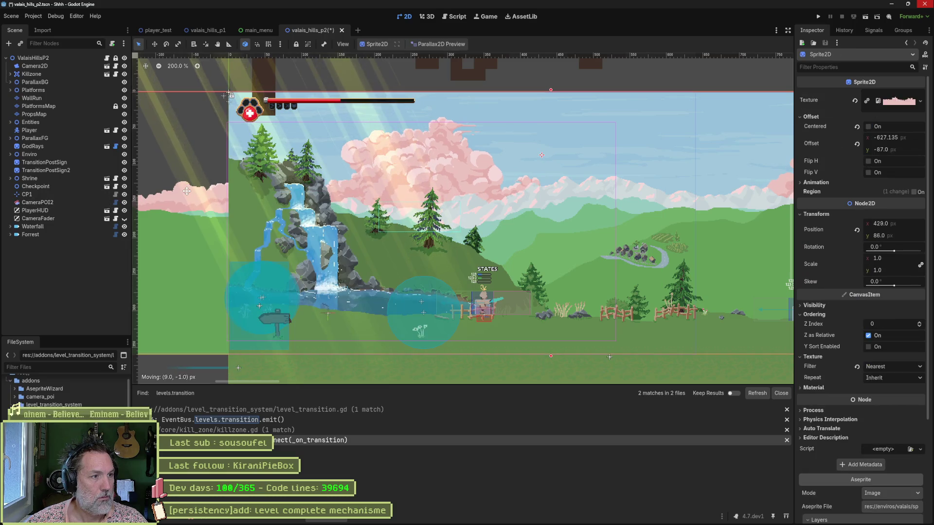
pyautogui.click(45, 201)
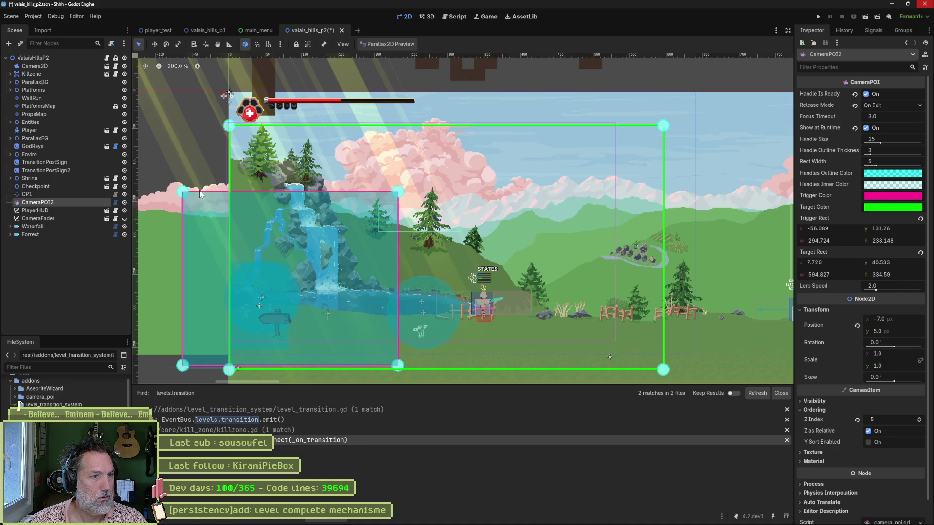
pyautogui.press('w')
pyautogui.moveTo(183, 192); pyautogui.dragTo(243, 200)
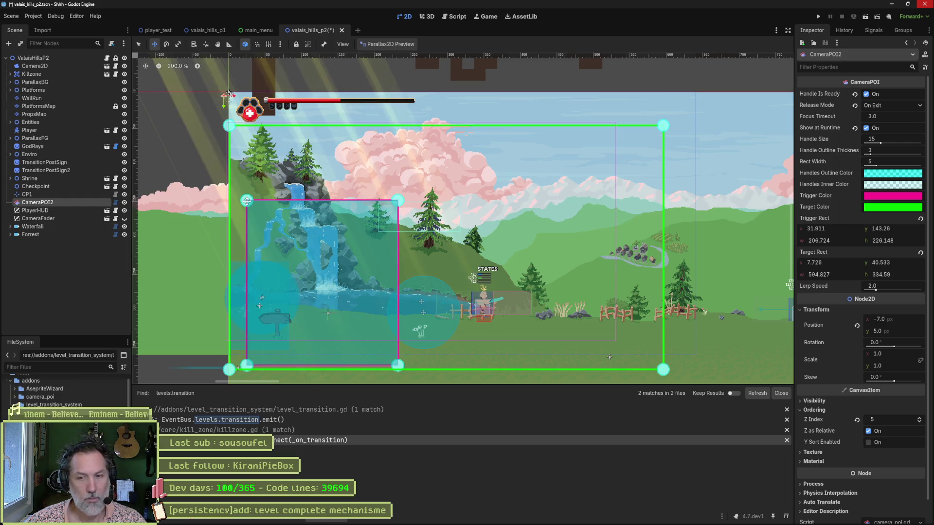
pyautogui.press('F5')
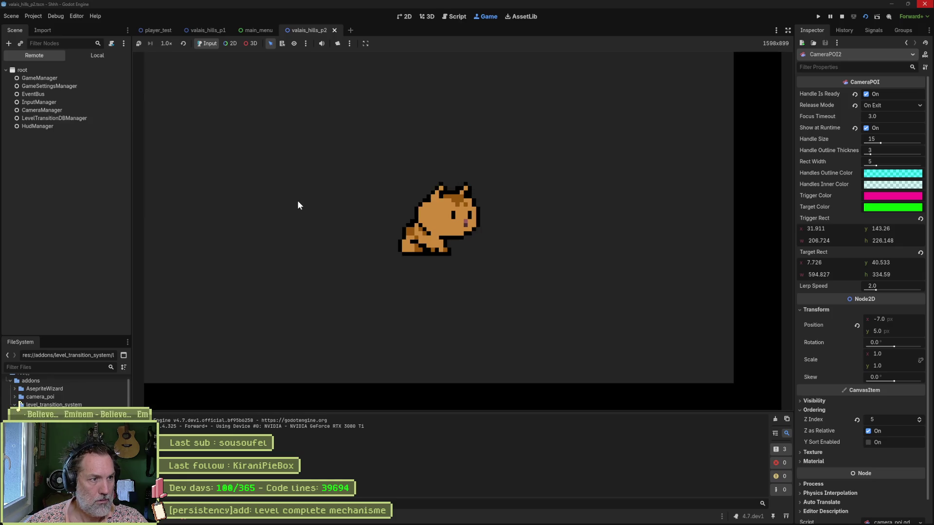
# Stop the game, nudge the Player slightly left beside the waterfall signpost, and rerun the level.
pyautogui.press('F8')
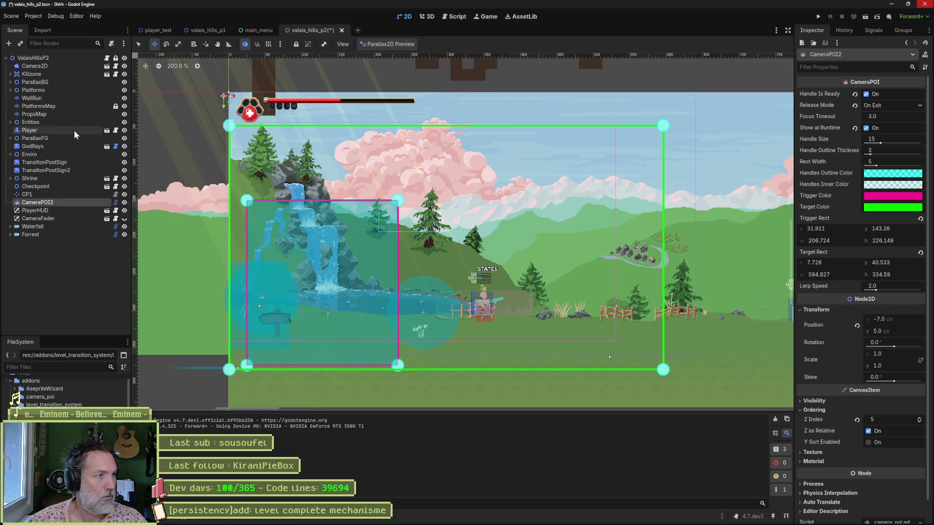
pyautogui.click(74, 130)
pyautogui.scroll(-8, 475, 224)
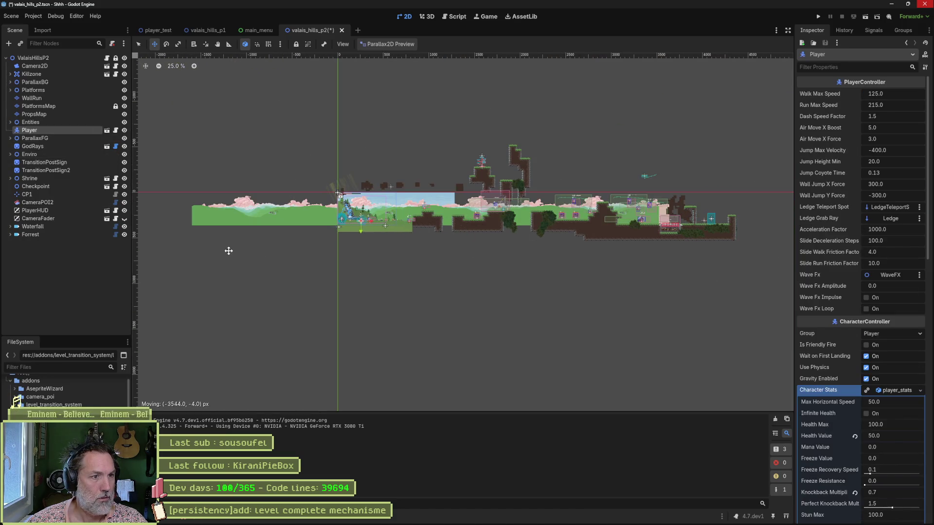
pyautogui.scroll(7, 277, 247)
pyautogui.press('f')
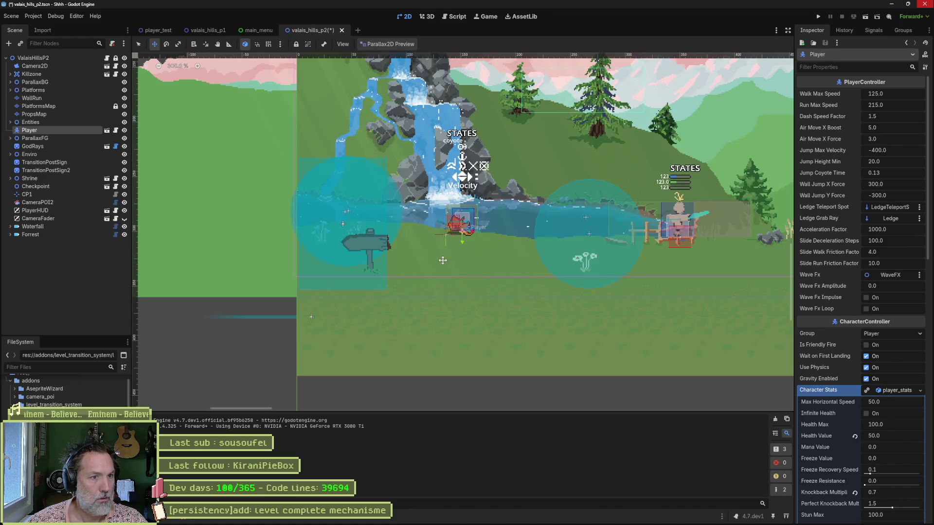
pyautogui.moveTo(440, 271); pyautogui.dragTo(422, 275)
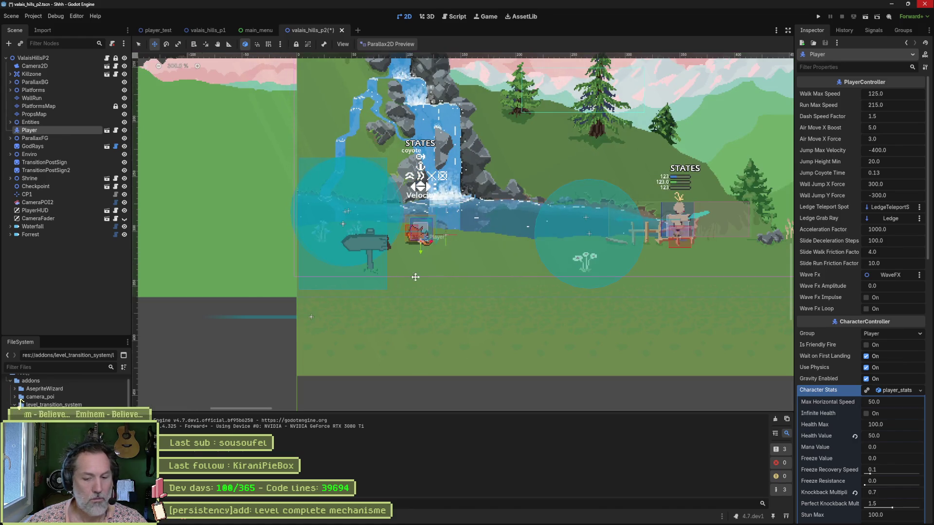
pyautogui.press('F6')
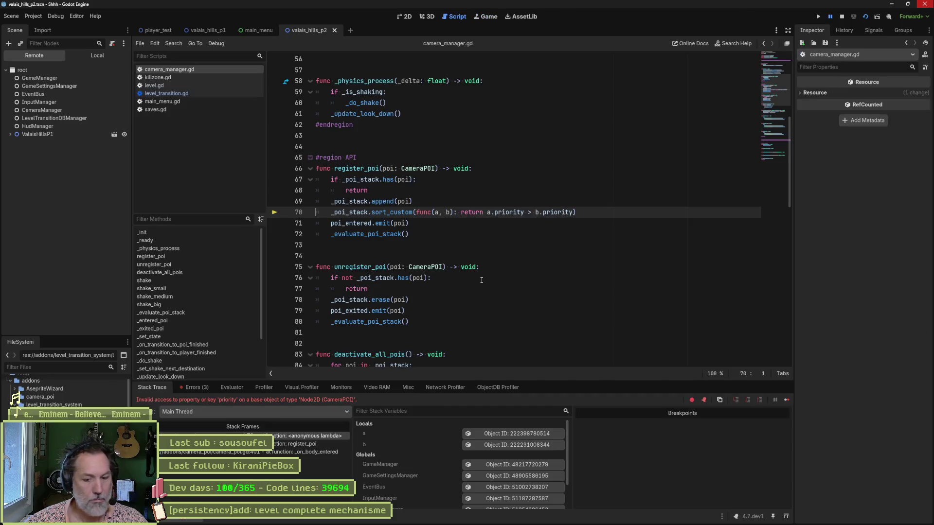
# Review the 'priority' error, comment out _poi_stack.sort_custom on line 70, and rerun the level.
pyautogui.press('F8')
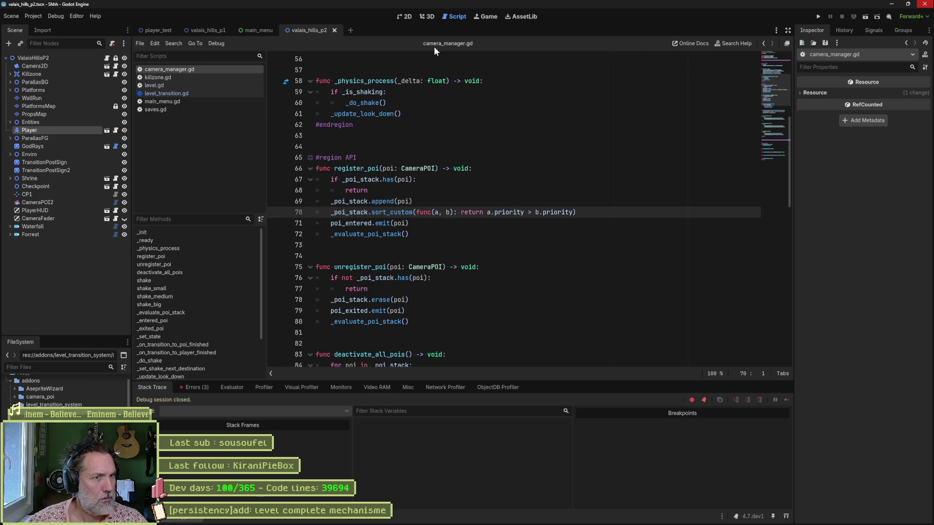
pyautogui.click(200, 389)
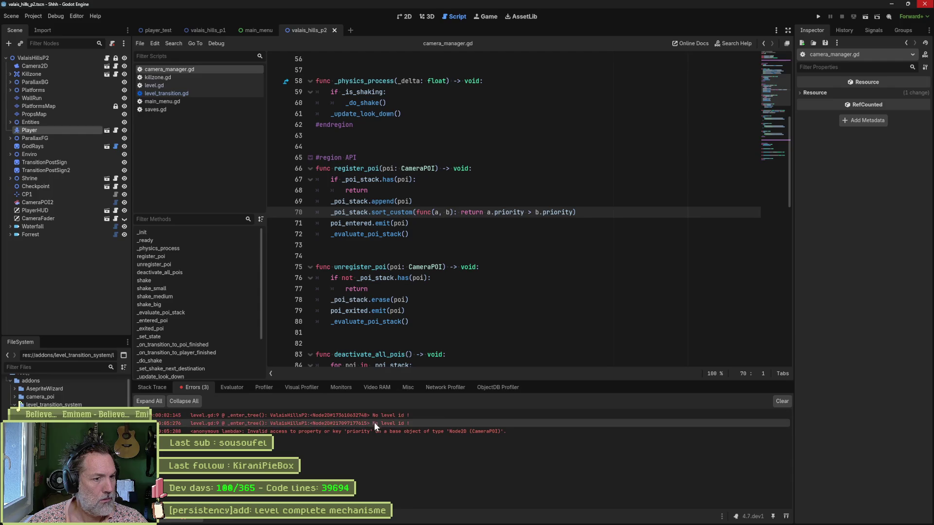
pyautogui.moveTo(386, 431)
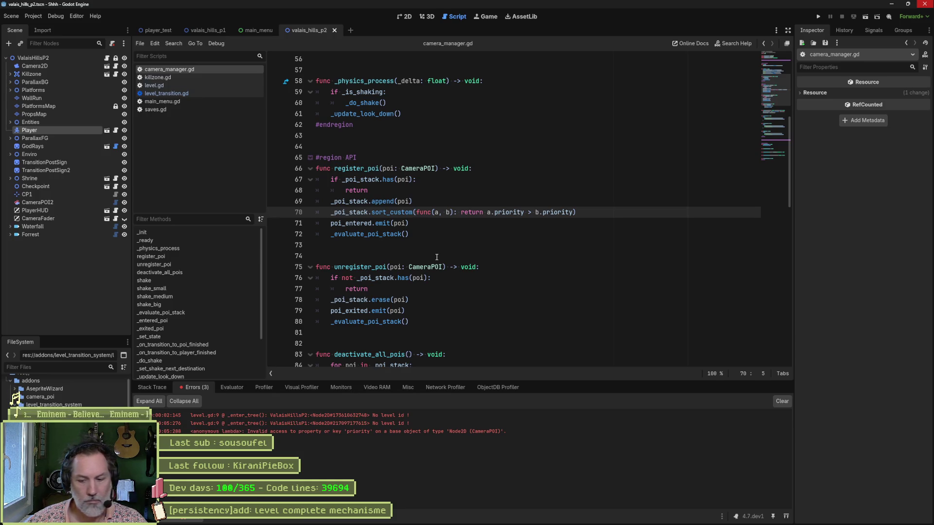
pyautogui.write('#')
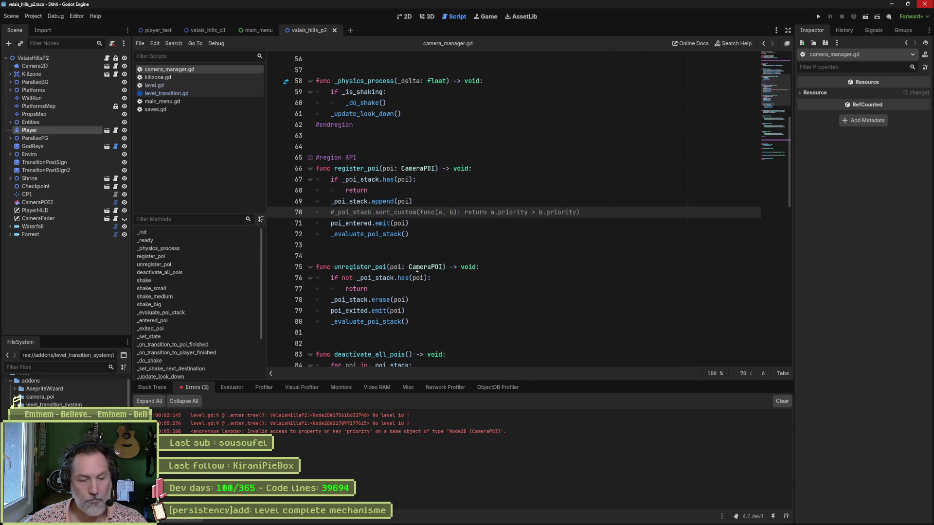
pyautogui.press('F6')
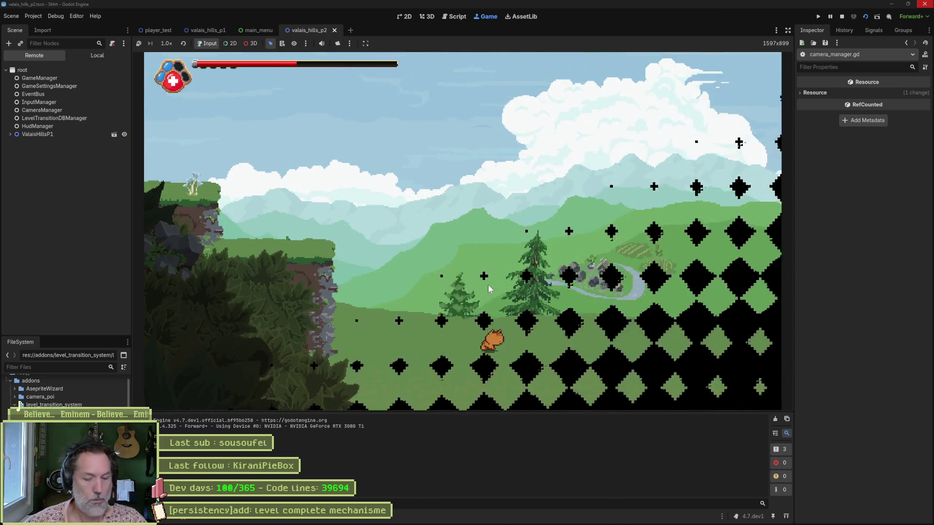
# Relaunch the level, confirm it loads without the priority error, then stop it.
pyautogui.press('F8')
pyautogui.press('F6')
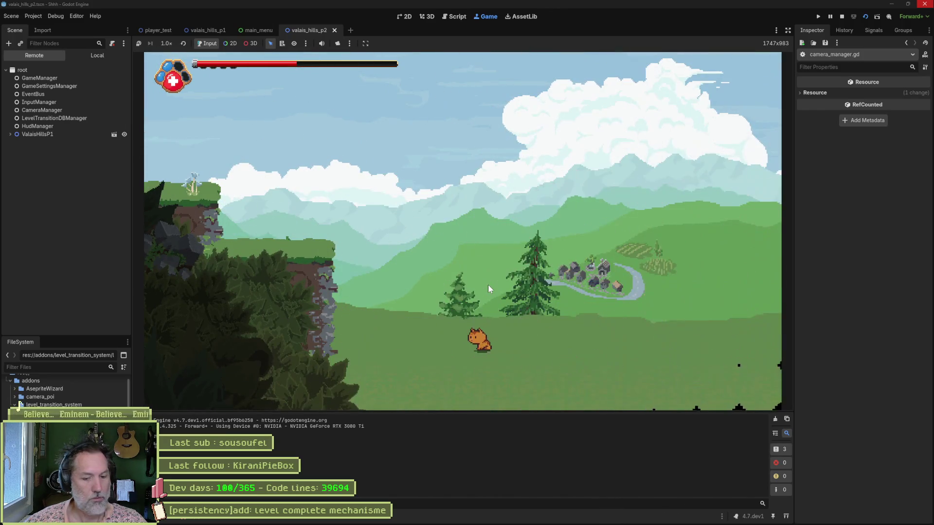
pyautogui.press('F8')
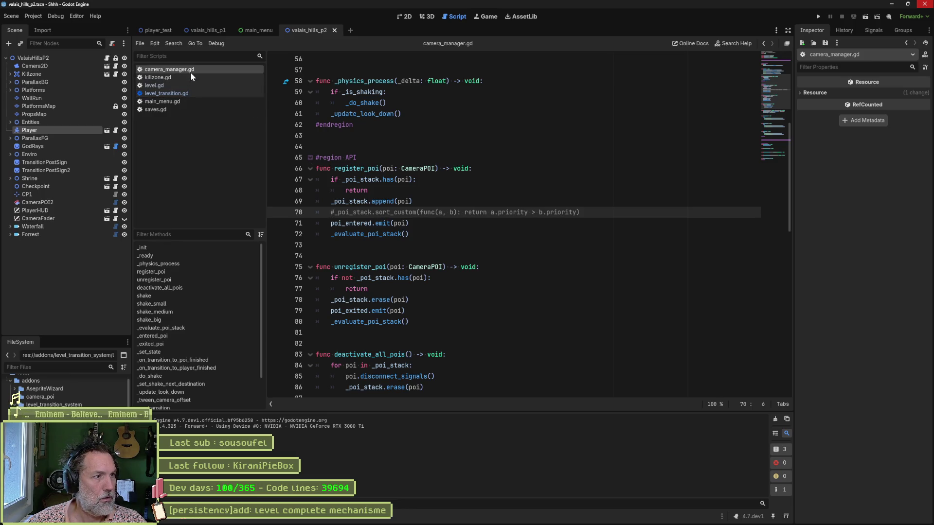
# Select deactivate_all_pois in camera_manager.gd's _on_transition and run a project-wide search for it.
pyautogui.scroll(-3, 182, 386)
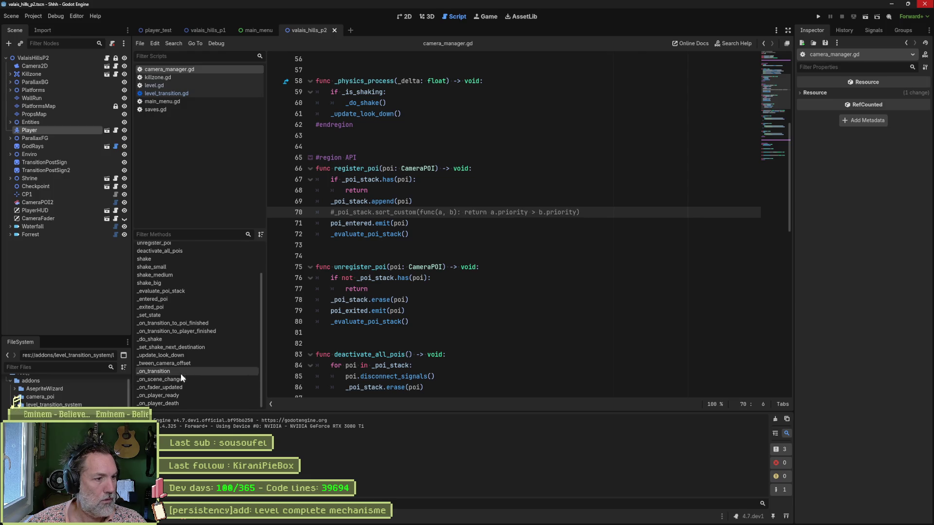
pyautogui.click(181, 372)
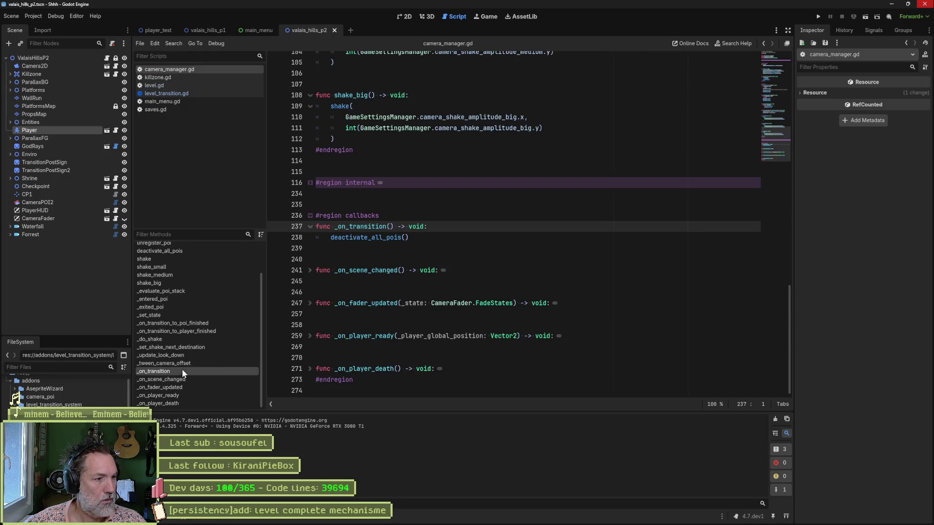
pyautogui.click(365, 239)
pyautogui.doubleClick(365, 239)
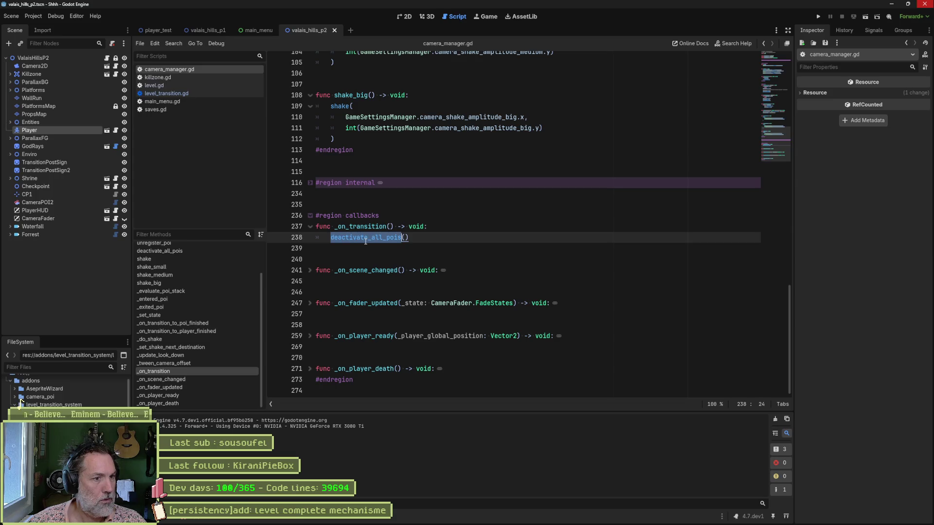
pyautogui.hotkey('ctrl', 'shift', 'f')
pyautogui.click(442, 307)
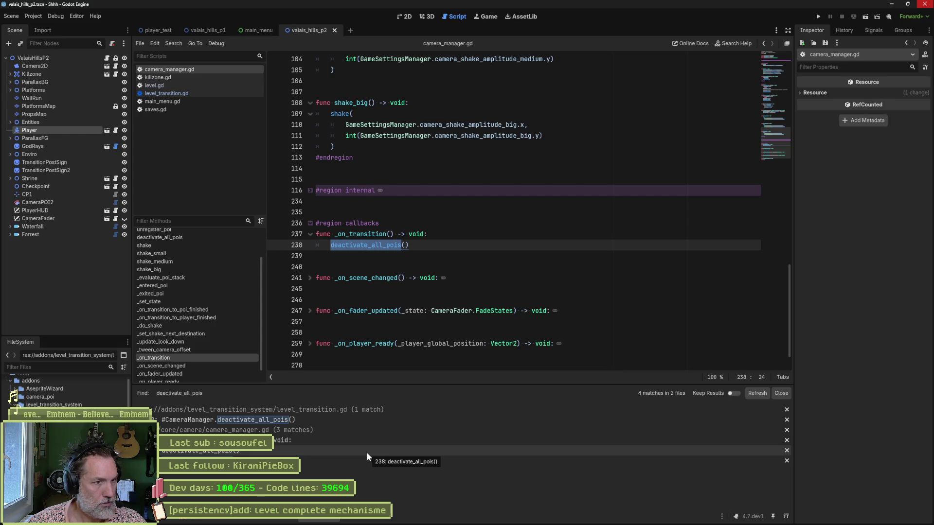
# Delete level_transition.gd's commented-out deactivate_all_pois line and rename the definition to _deactivate_all_pois.
pyautogui.click(354, 417)
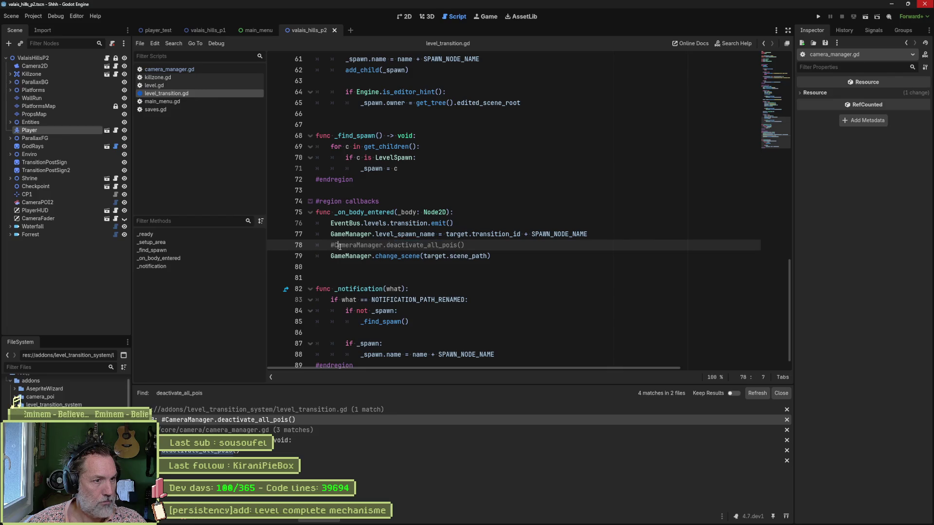
pyautogui.hotkey('ctrl', 'shift', 'k')
pyautogui.click(229, 440)
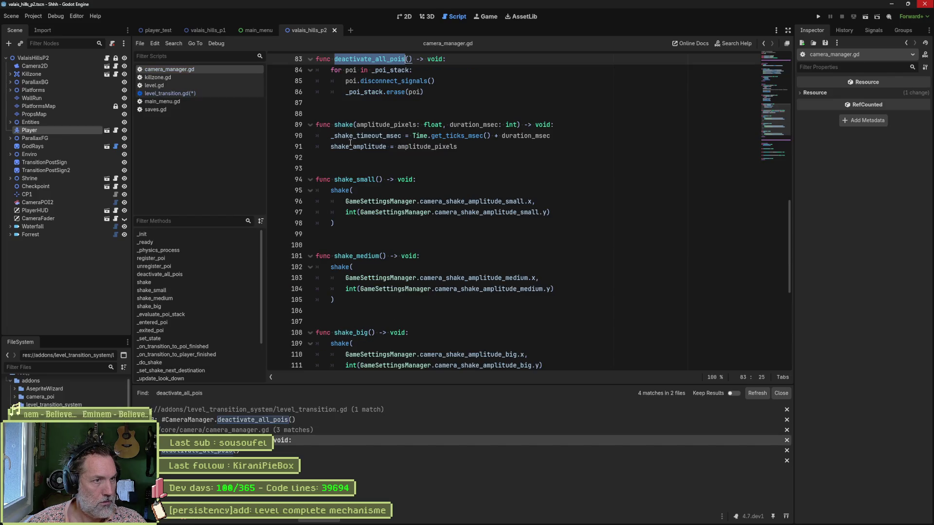
pyautogui.scroll(5, 335, 264)
pyautogui.press('Left')
pyautogui.write('_')
pyautogui.moveTo(335, 223); pyautogui.dragTo(410, 223)
pyautogui.hotkey('ctrl', 'c')
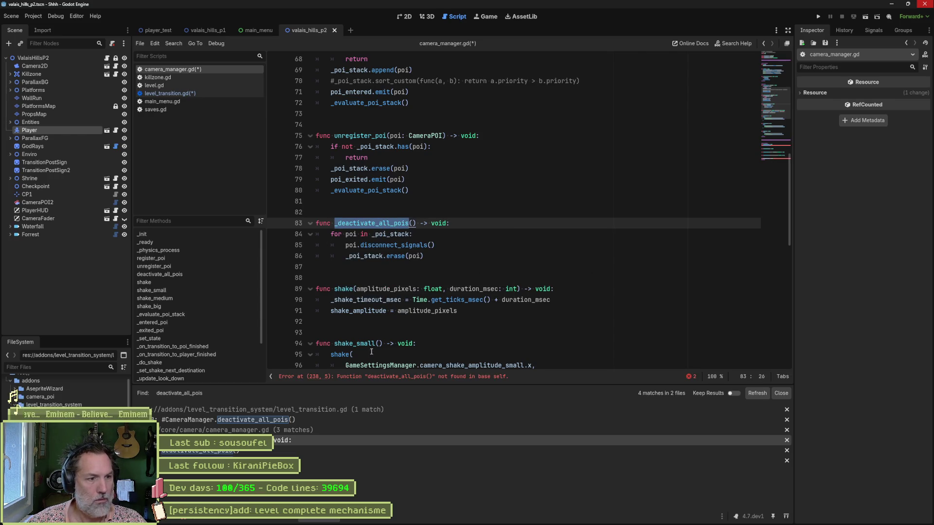
# Replace the broken calls on lines 238 and 272 with _deactivate_all_pois and save camera_manager.gd.
pyautogui.click(384, 376)
pyautogui.doubleClick(367, 217)
pyautogui.hotkey('ctrl', 'v')
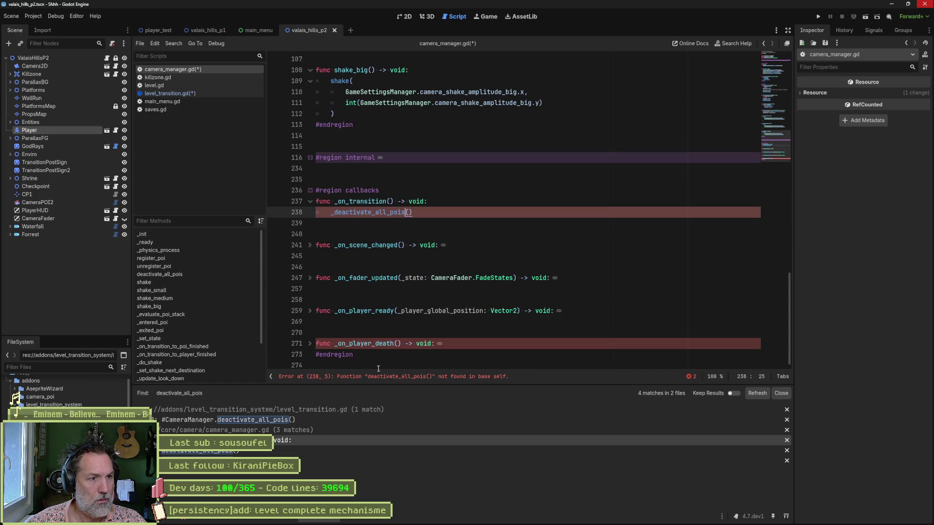
pyautogui.click(381, 377)
pyautogui.doubleClick(358, 342)
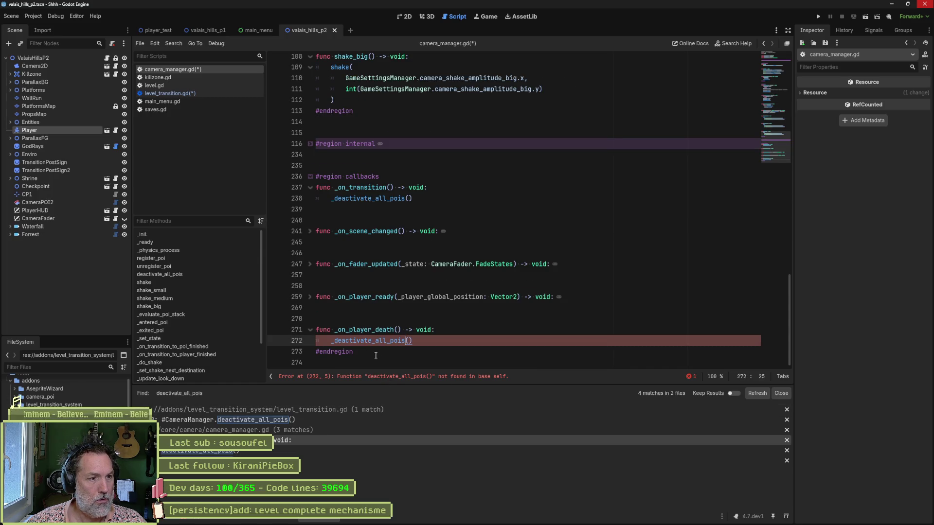
pyautogui.hotkey('ctrl', 'v')
pyautogui.hotkey('ctrl', 's')
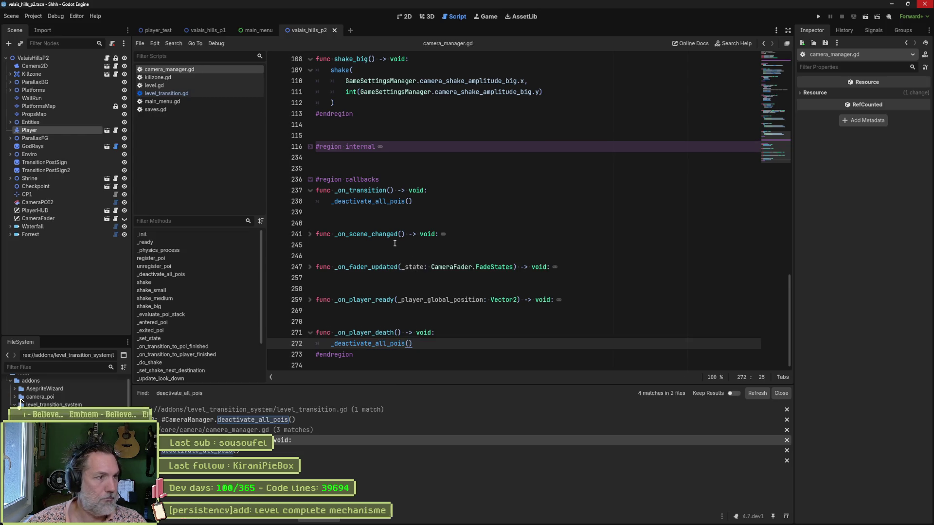
pyautogui.click(177, 94)
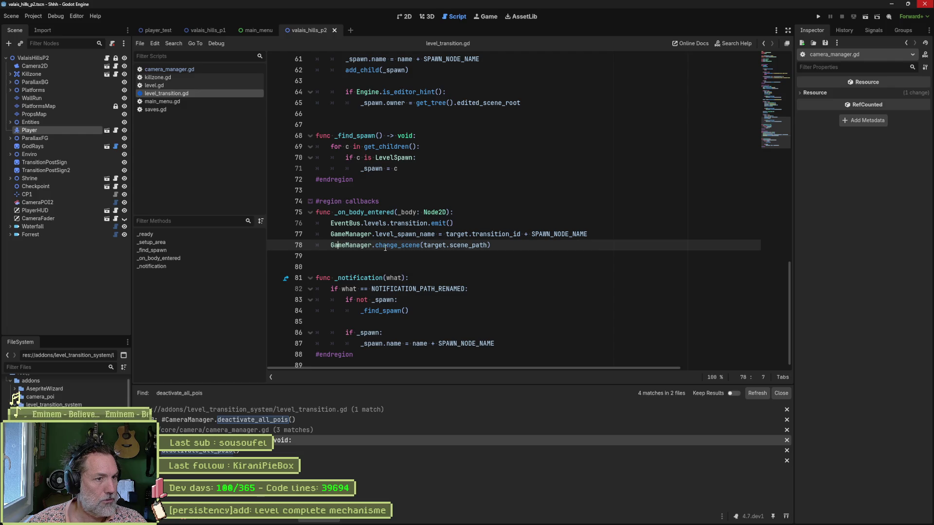
# Open game_manager.gd and move the paw_consume connection to the top of _ready.
pyautogui.click(407, 245)
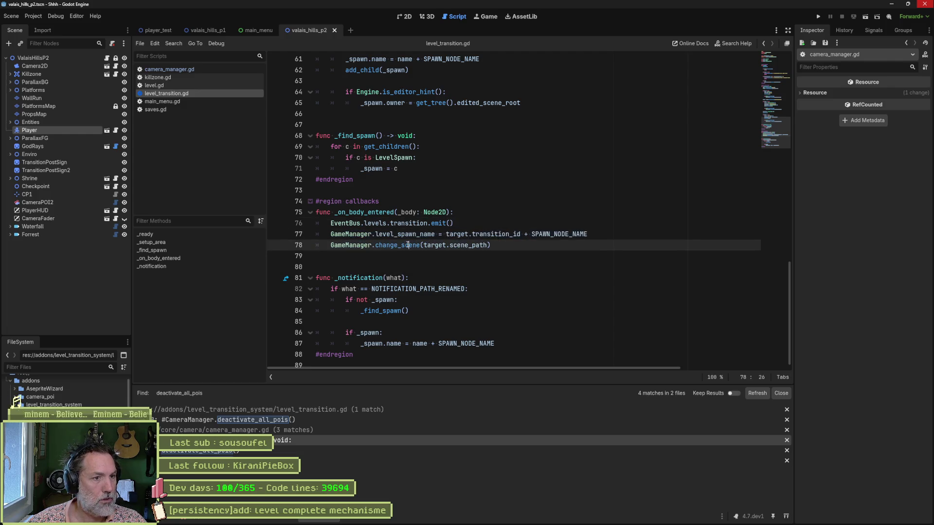
pyautogui.keyDown('ctrl'); pyautogui.click(364, 246); pyautogui.keyUp('ctrl')
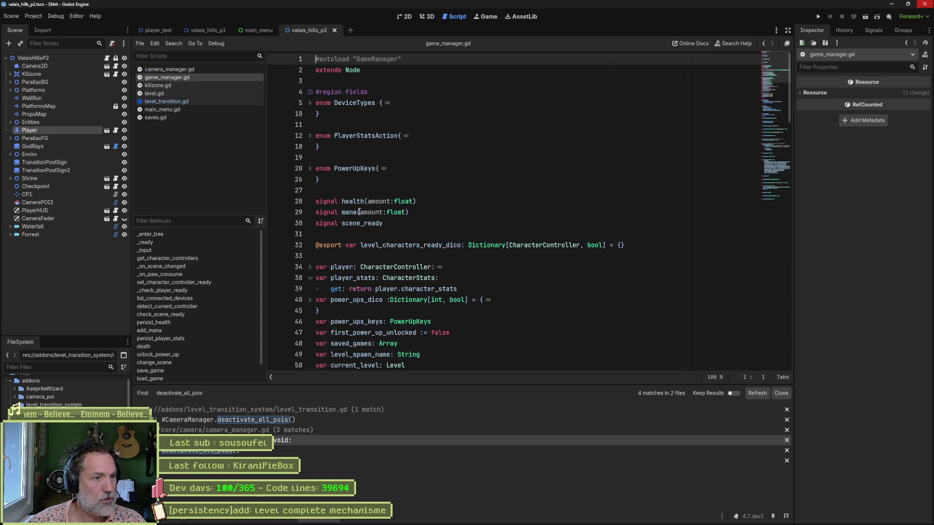
pyautogui.click(167, 243)
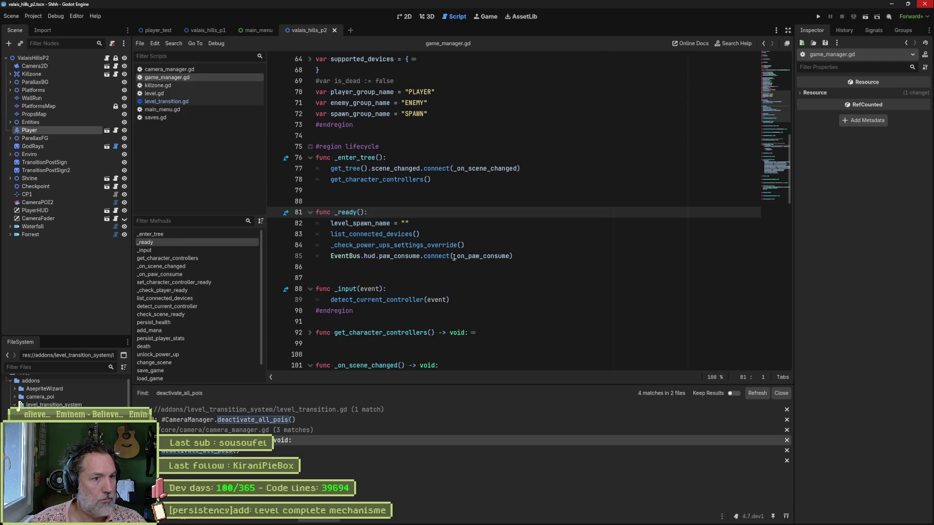
pyautogui.click(522, 257)
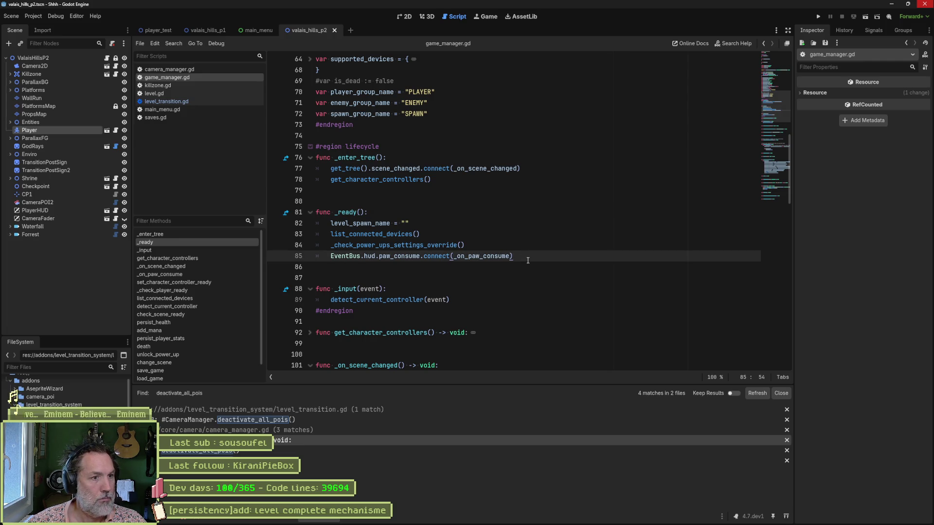
pyautogui.hotkey('alt', 'Up')
pyautogui.hotkey('alt', 'Up')
pyautogui.hotkey('alt', 'Up')
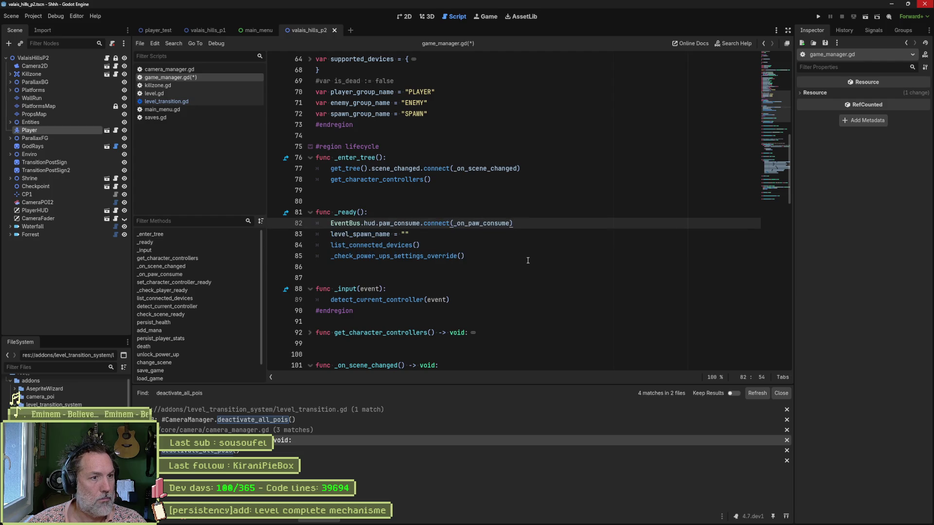
# Add EventBus.levels.transition.connect(_on_transition) beneath the paw_consume connection.
pyautogui.press('Return')
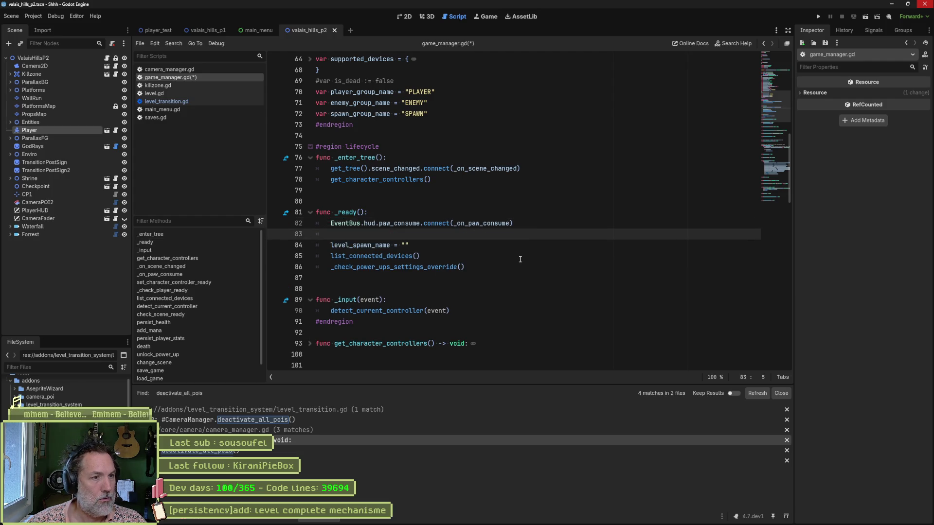
pyautogui.write('eventbu')
pyautogui.press('Return')
pyautogui.write('EventBus.')
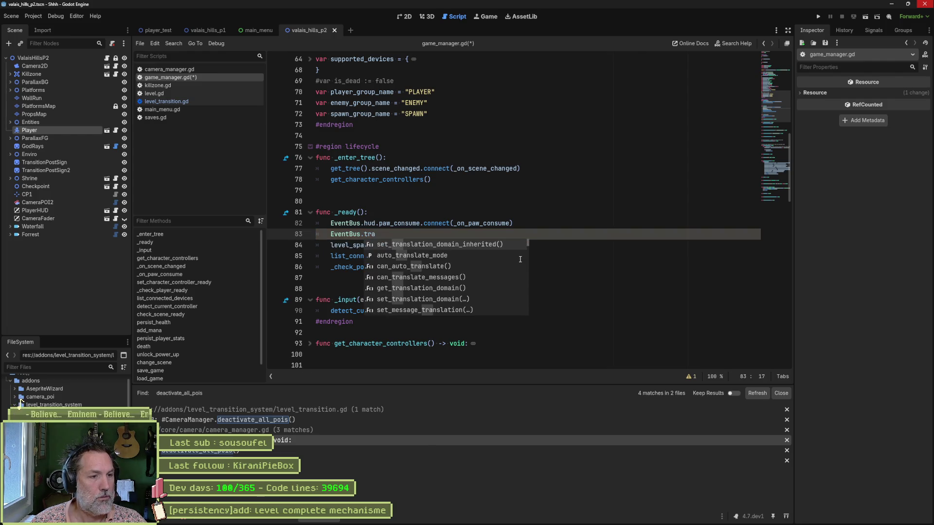
pyautogui.write('le')
pyautogui.press('Return')
pyautogui.write('.tra')
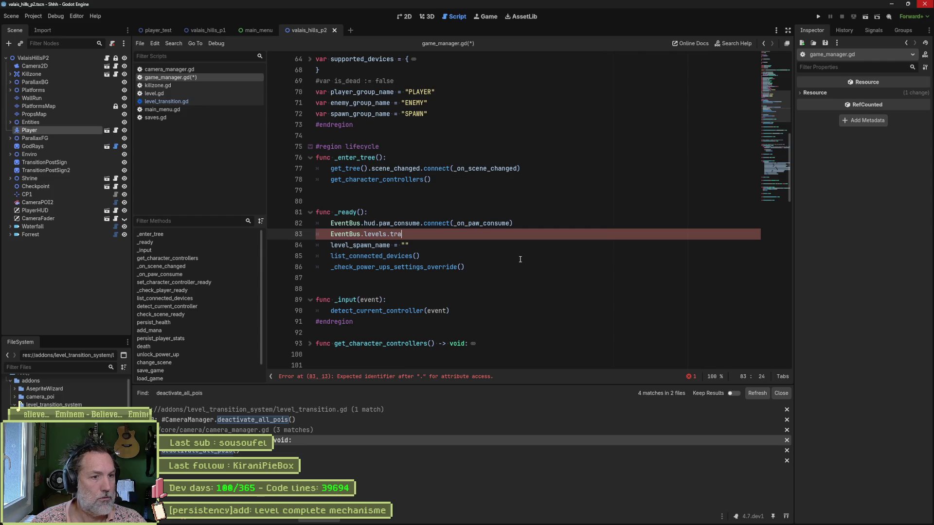
pyautogui.press('Return')
pyautogui.write('.con')
pyautogui.press('Return')
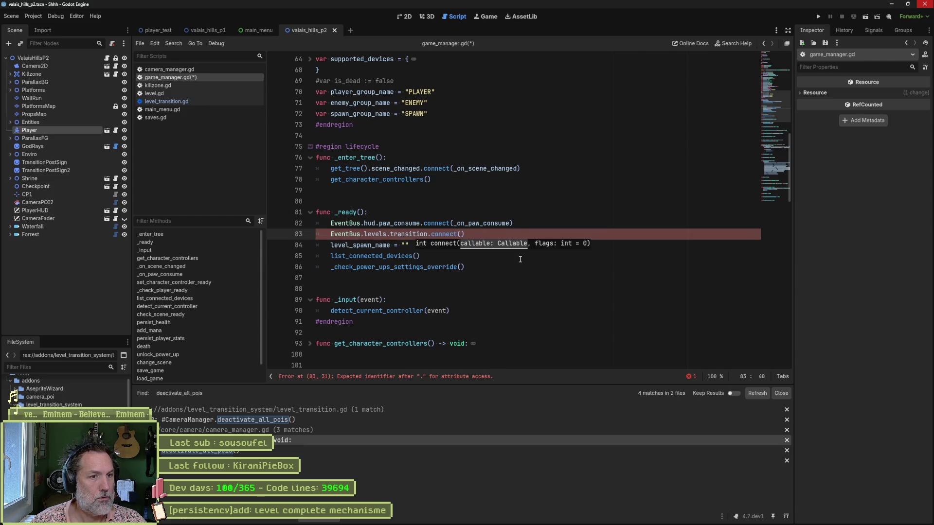
pyautogui.write('_on_transition')
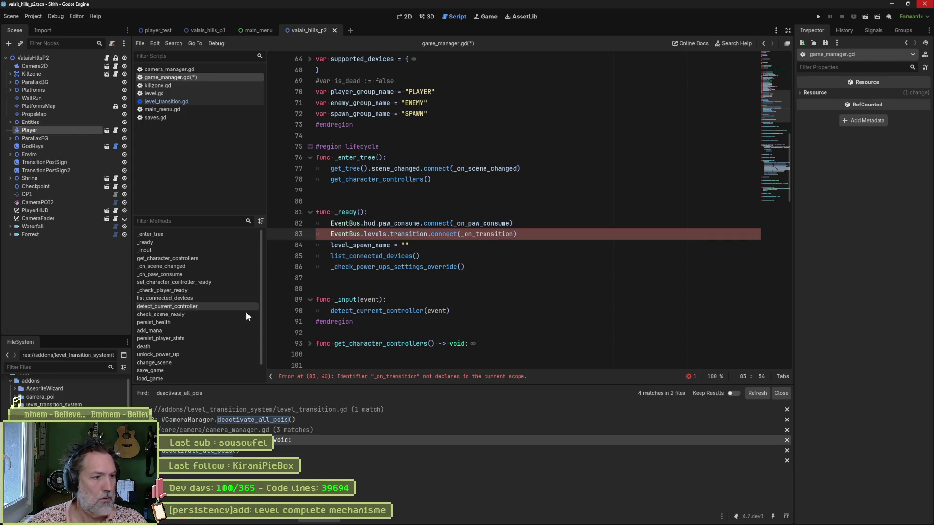
pyautogui.scroll(-1, 203, 342)
pyautogui.scroll(-1, 385, 311)
pyautogui.scroll(-10, 386, 311)
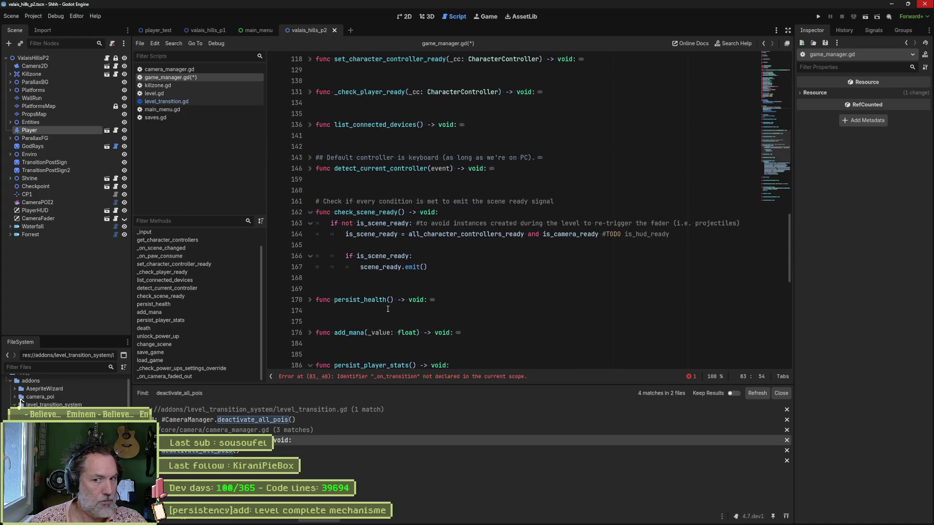
# Append func _on_transition() -> void with the pasted level_spawn_name and change_scene lines, GameManager prefixes removed.
pyautogui.scroll(5, 420, 307)
pyautogui.scroll(-15, 413, 309)
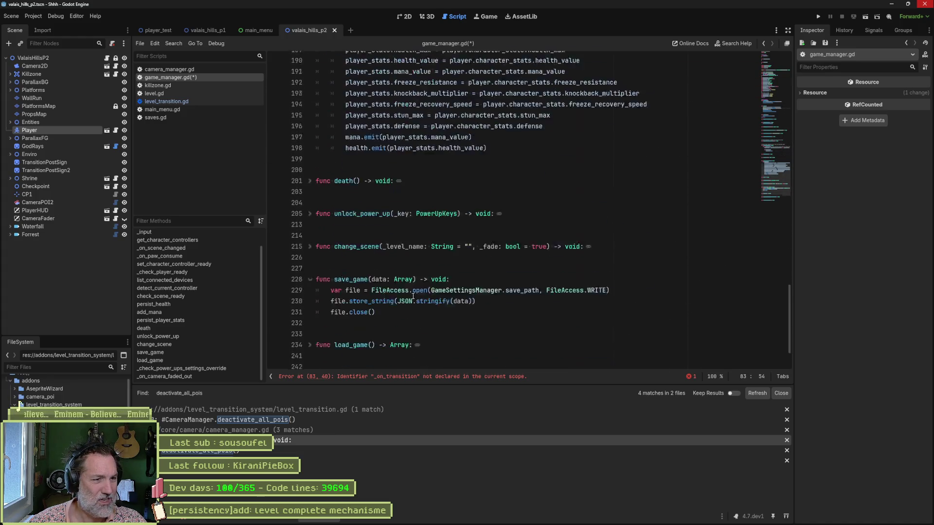
pyautogui.click(356, 368)
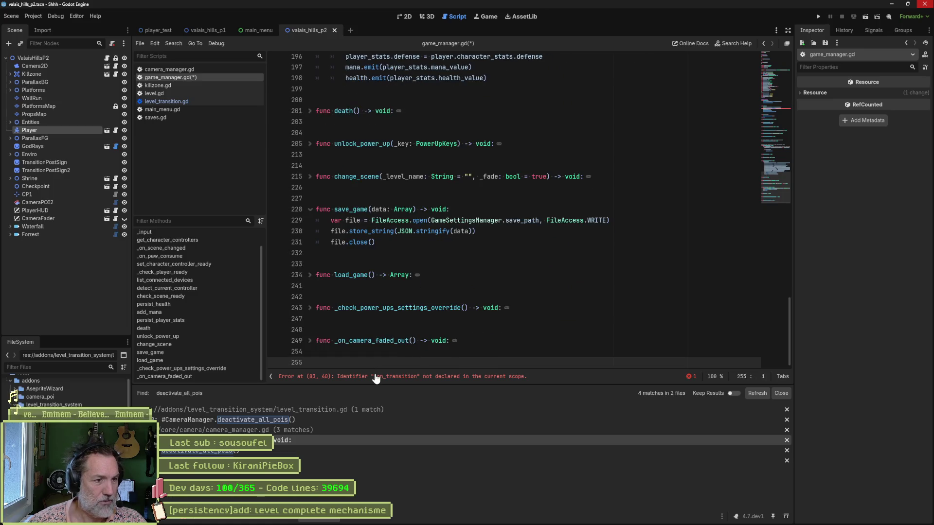
pyautogui.write('func _on_transition()')
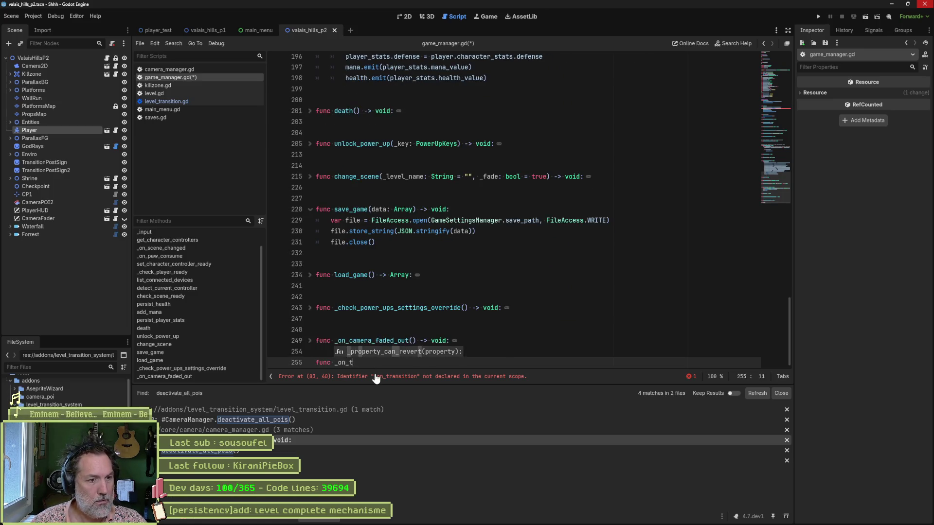
pyautogui.write(' -> void')
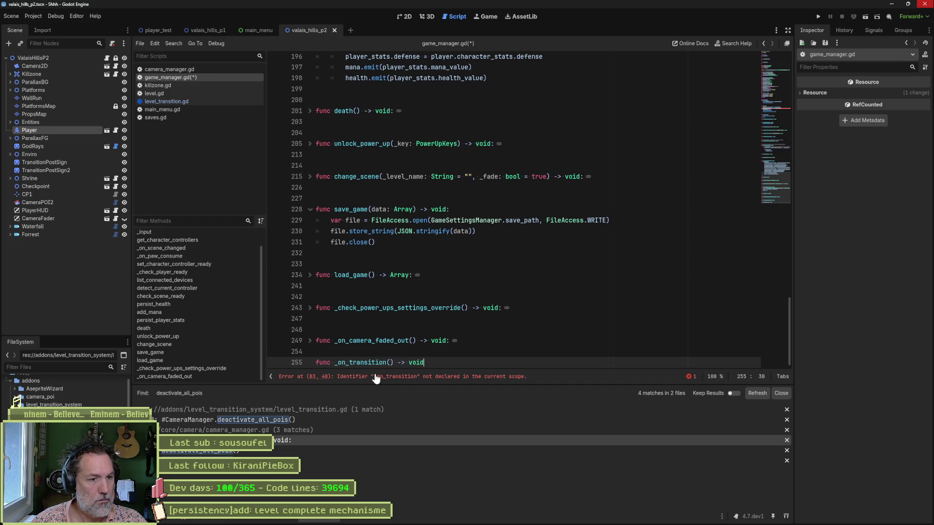
pyautogui.write('GameManager.level_spawn_name = target.transition_id + SPAWN_NODE_NAME \tGameManager.change_scene(target.scene_path)')
pyautogui.press('Up')
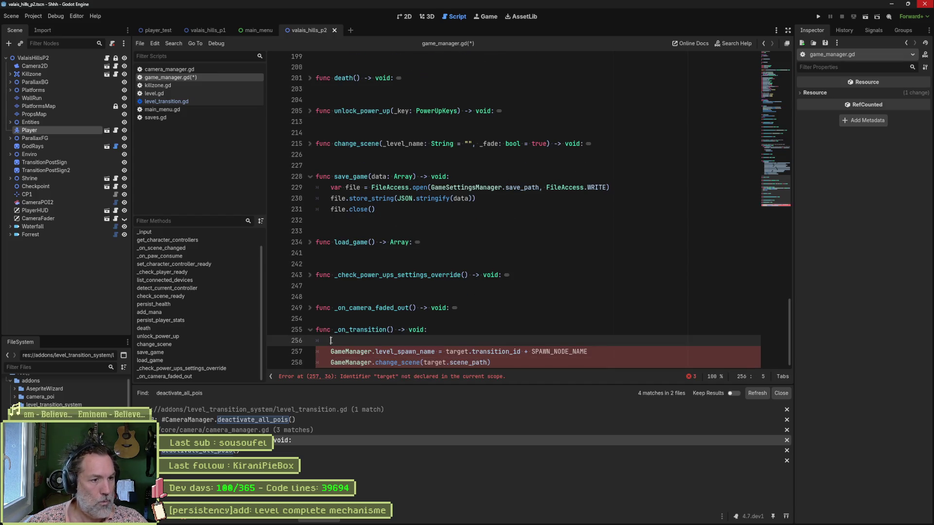
pyautogui.press('Home')
pyautogui.hotkey('shift', 'alt', 'Down')
pyautogui.press('Delete')
pyautogui.press('Delete')
pyautogui.press('Delete')
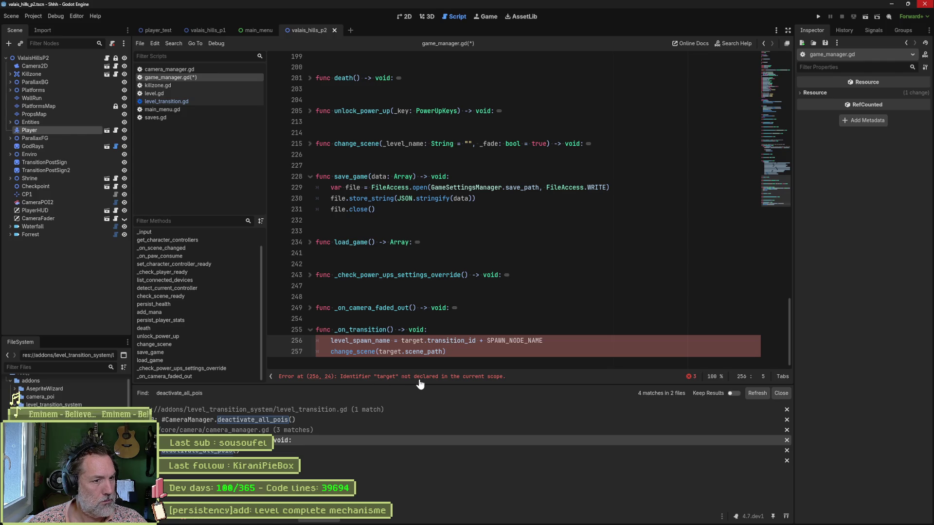
# Inspect the undeclared target in target.scene_path on lines 256–257.
pyautogui.click(408, 341)
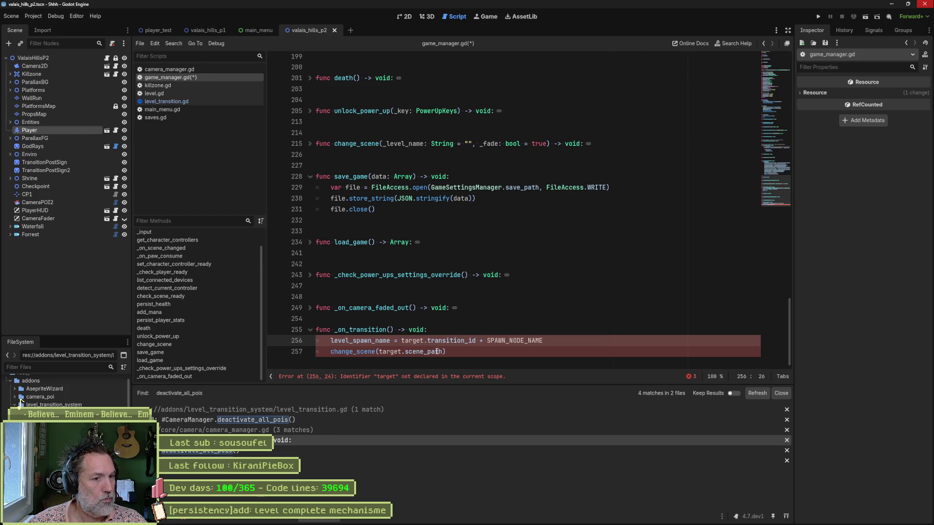
pyautogui.moveTo(441, 351); pyautogui.dragTo(379, 352)
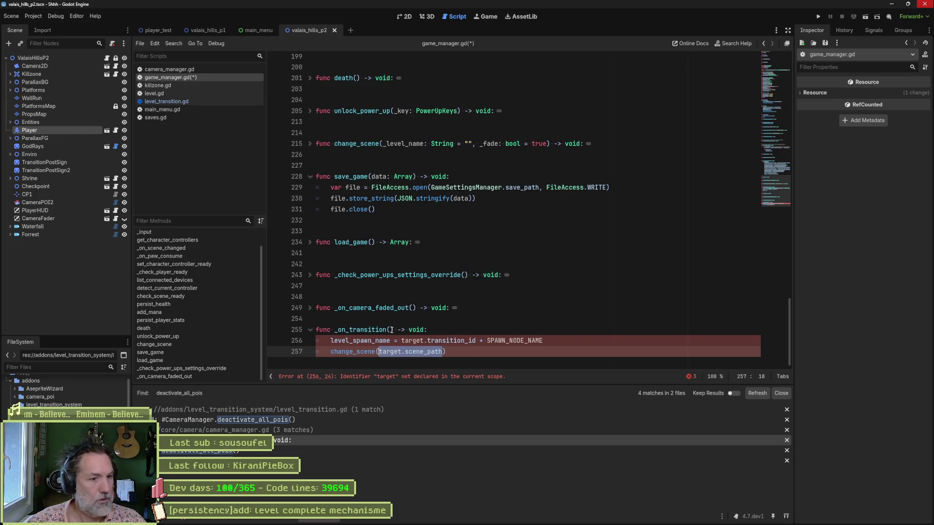
pyautogui.doubleClick(389, 351)
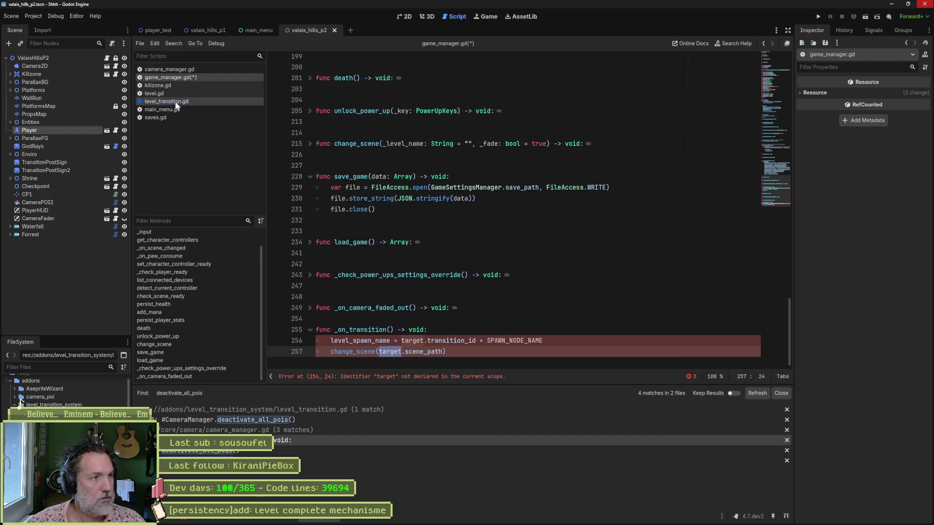
# Browse killzone.gd, game_manager.gd, camera_manager.gd and level.gd, then view level_transition.gd's exported target declaration.
pyautogui.click(183, 85)
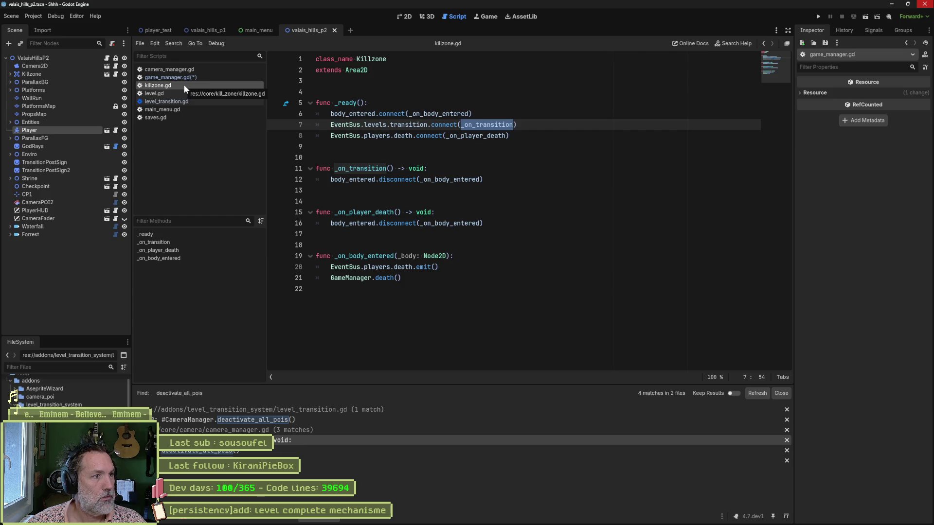
pyautogui.click(172, 78)
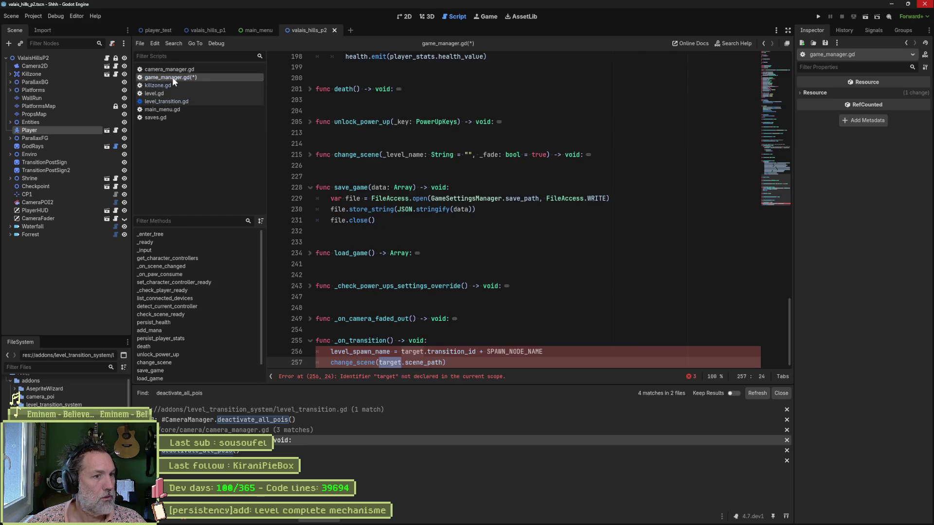
pyautogui.click(174, 70)
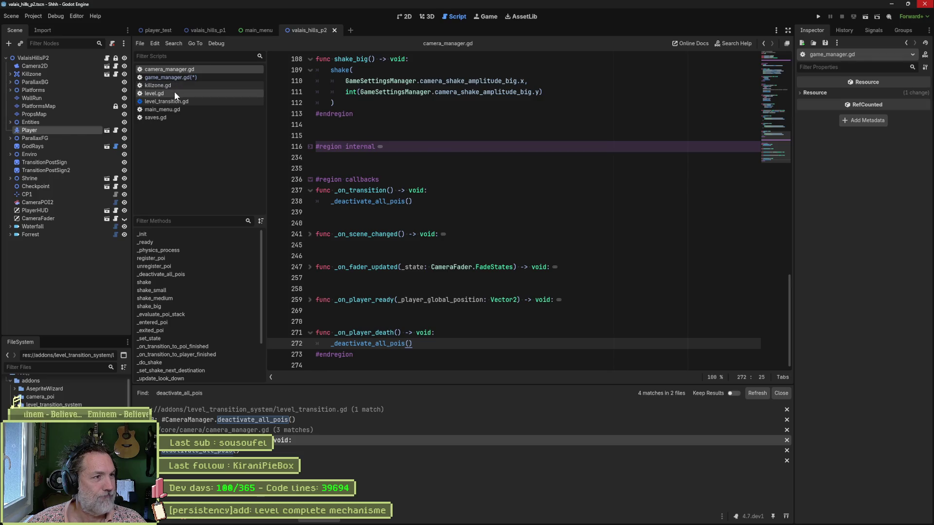
pyautogui.click(175, 91)
pyautogui.click(176, 103)
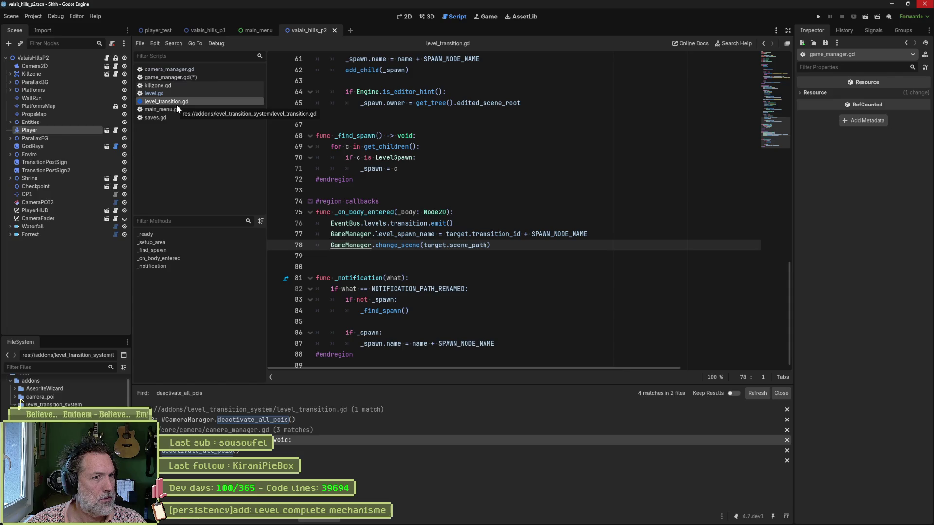
pyautogui.doubleClick(457, 235)
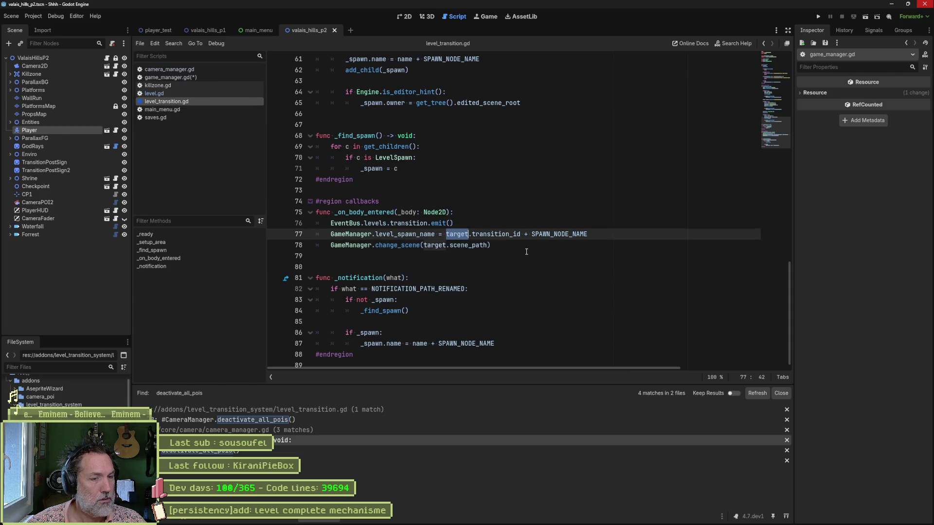
pyautogui.moveTo(775, 150); pyautogui.dragTo(776, 58)
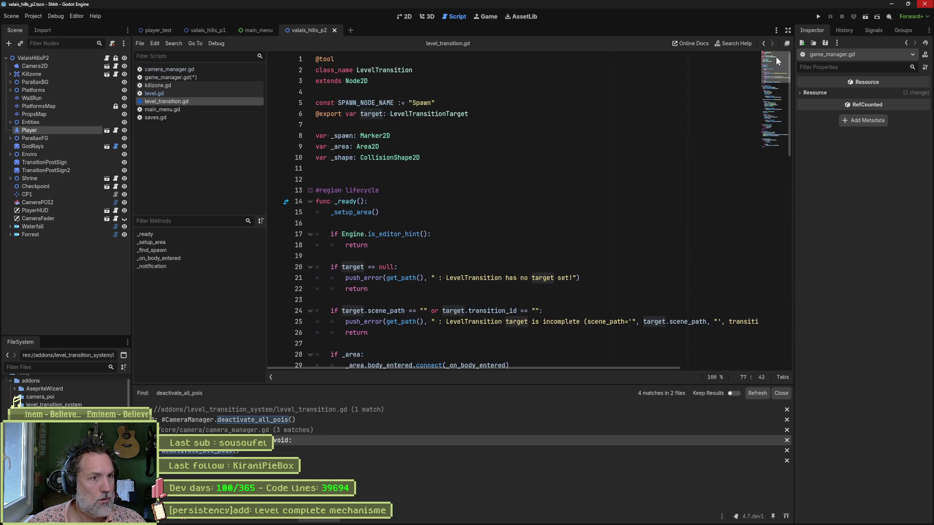
pyautogui.moveTo(775, 56); pyautogui.dragTo(784, 119)
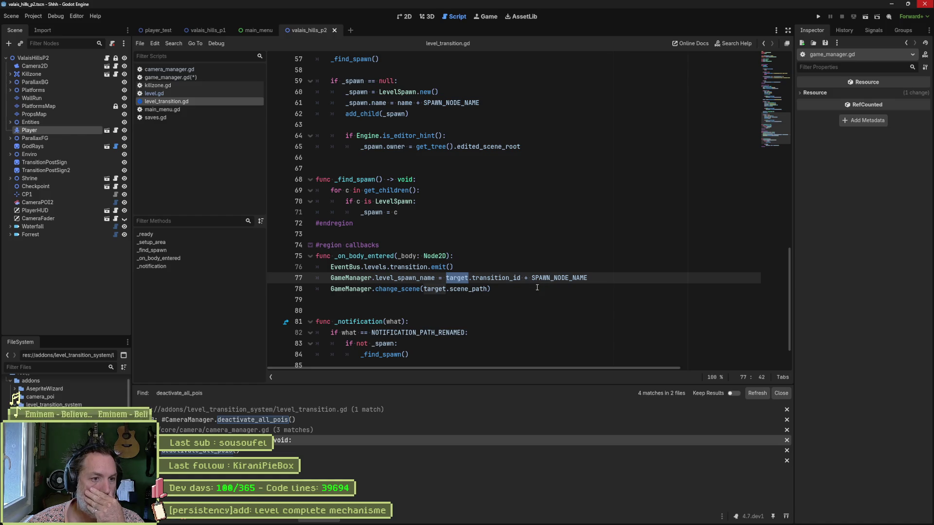
pyautogui.moveTo(411, 294)
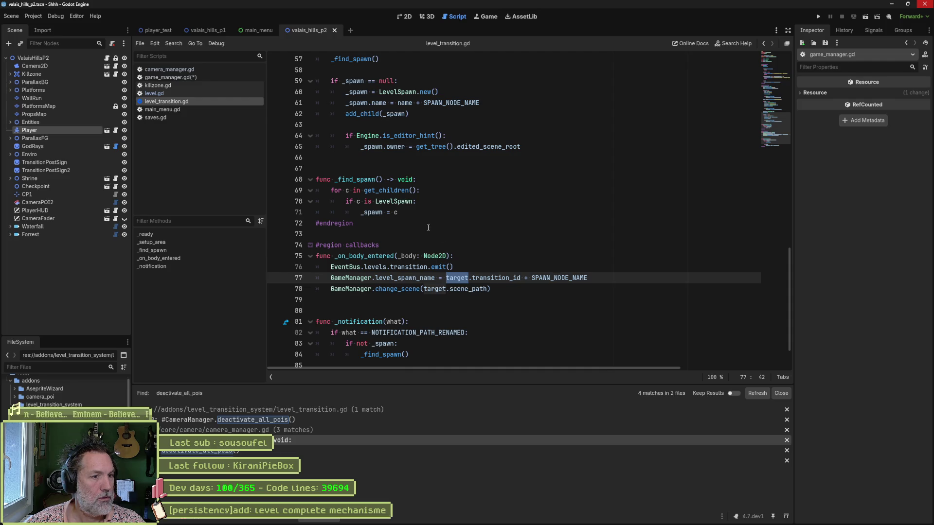
pyautogui.moveTo(449, 292)
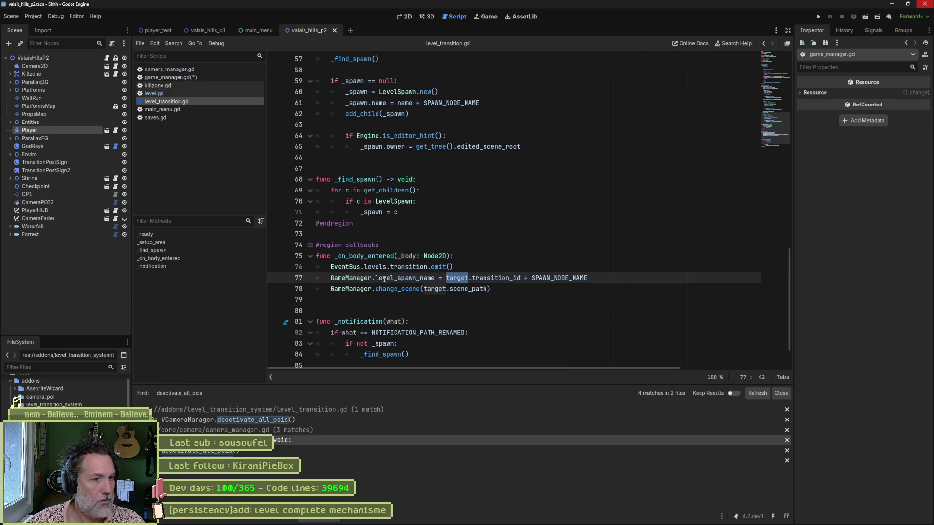
pyautogui.moveTo(377, 278)
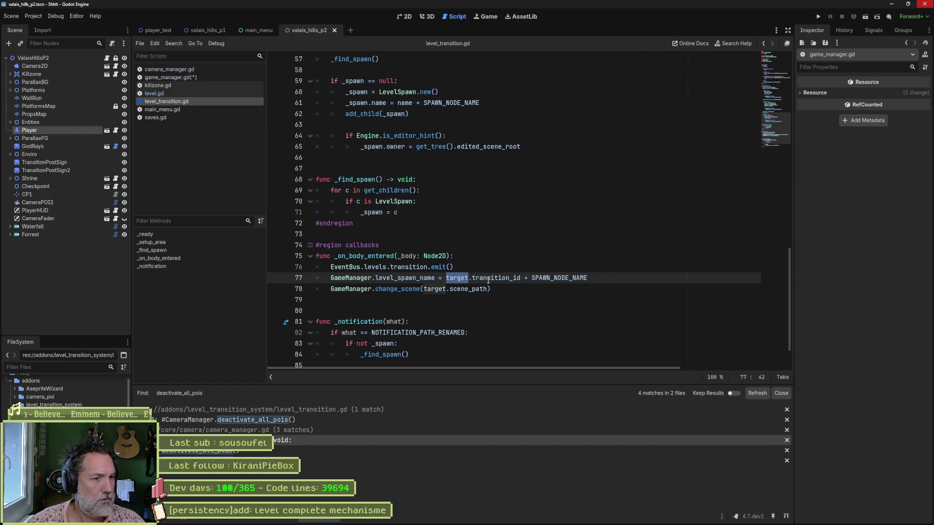
pyautogui.doubleClick(424, 278)
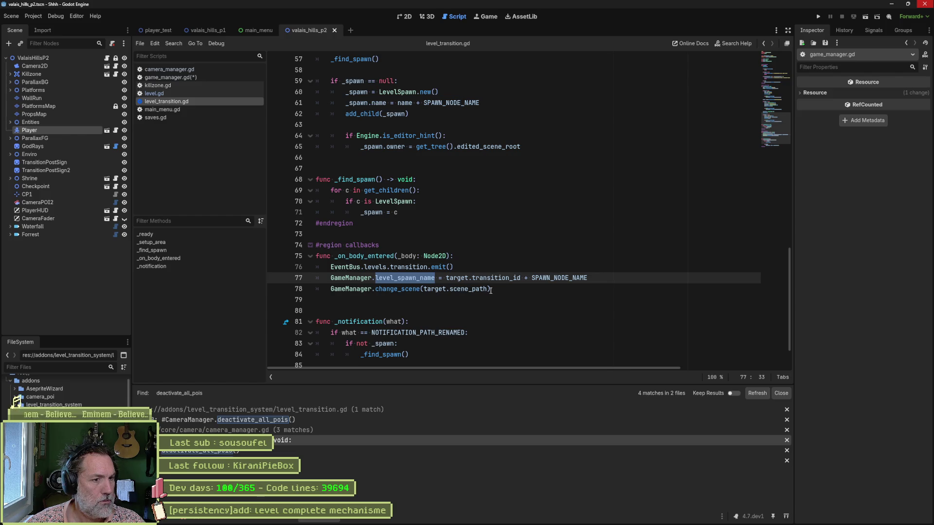
pyautogui.click(446, 279)
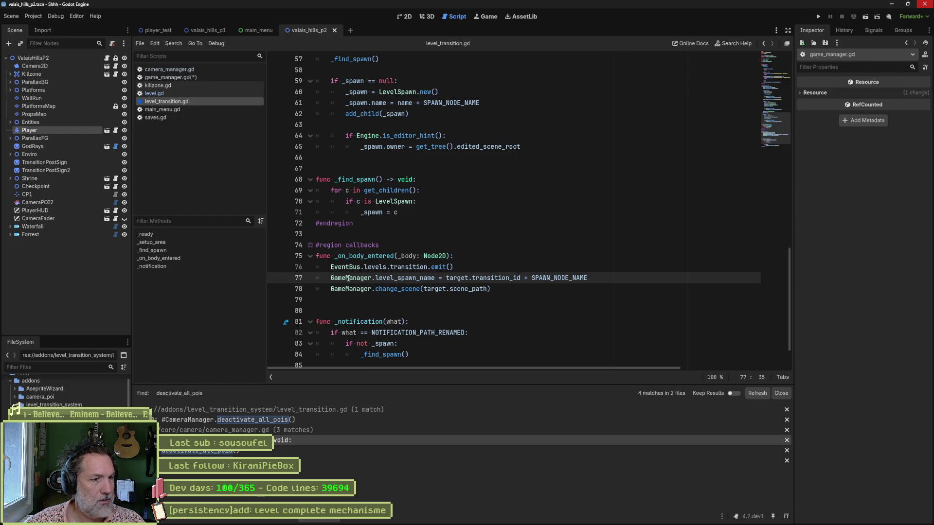
pyautogui.moveTo(331, 279); pyautogui.dragTo(594, 279)
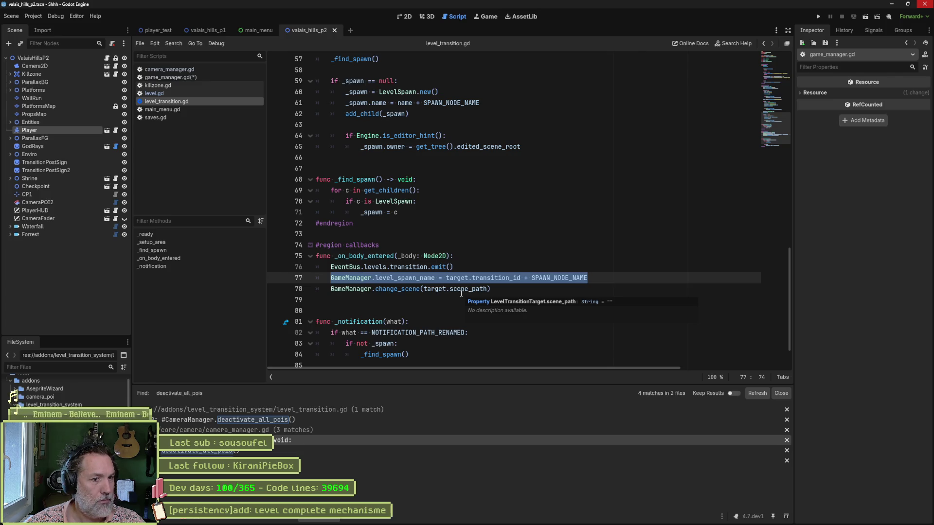
pyautogui.moveTo(424, 288); pyautogui.dragTo(487, 288)
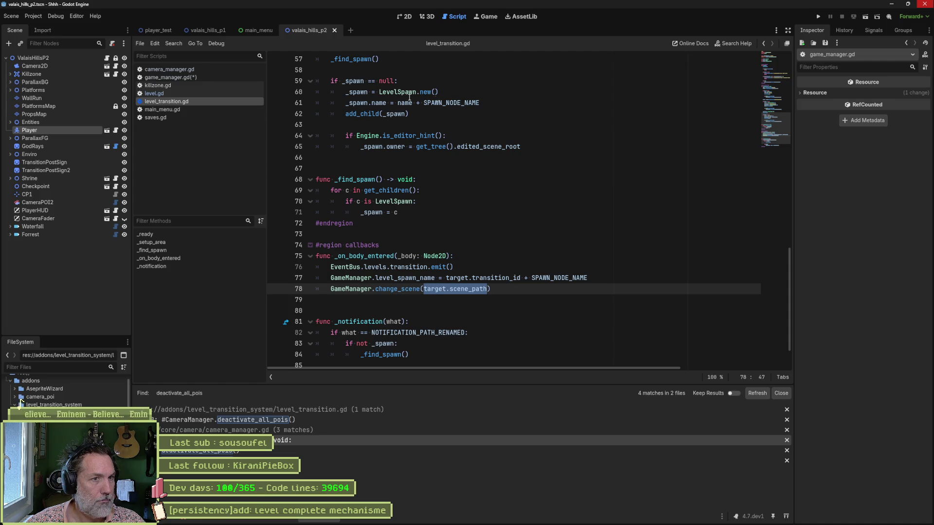
pyautogui.moveTo(773, 128); pyautogui.dragTo(765, 60)
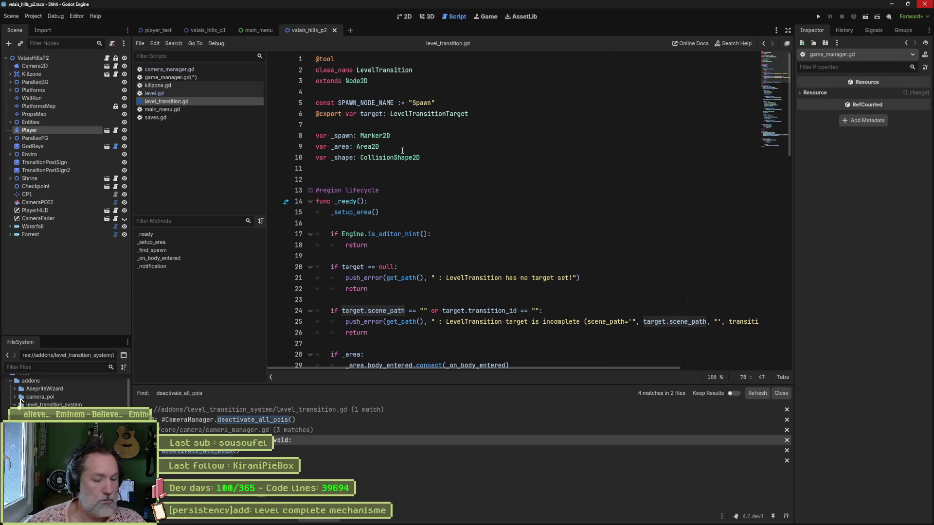
pyautogui.hotkey('ctrl', 'alt', 'o')
# Change event_bus.gd's signal to transition(_scene_path: String) and save.
pyautogui.write('eventbus')
pyautogui.press('Return')
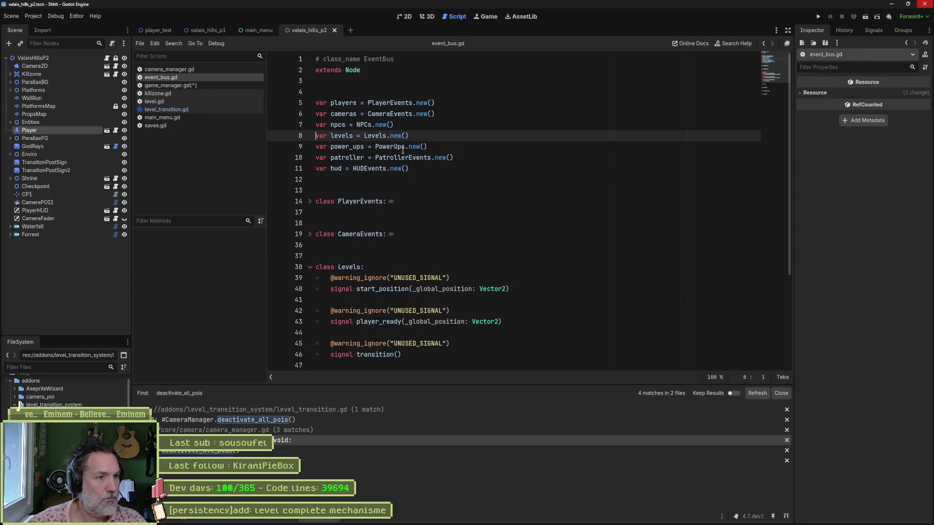
pyautogui.scroll(-2, 395, 293)
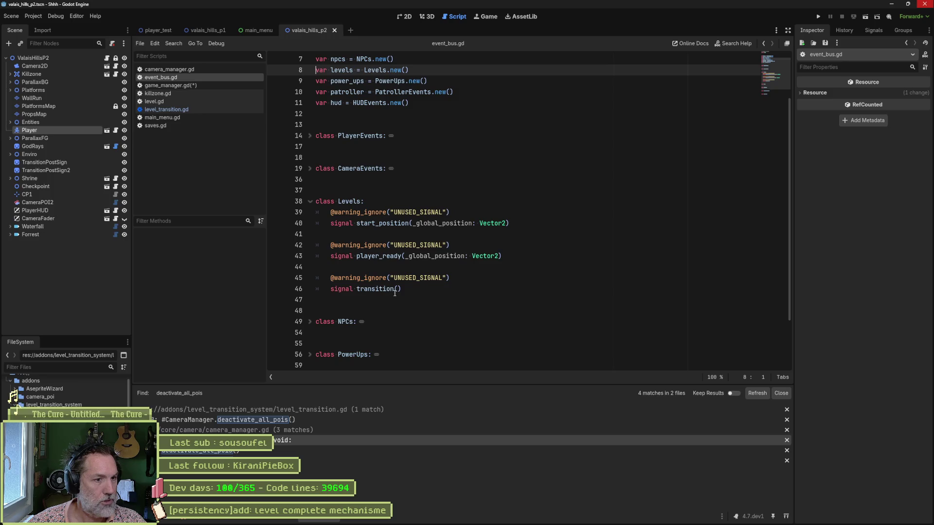
pyautogui.click(398, 290)
pyautogui.write('_pat')
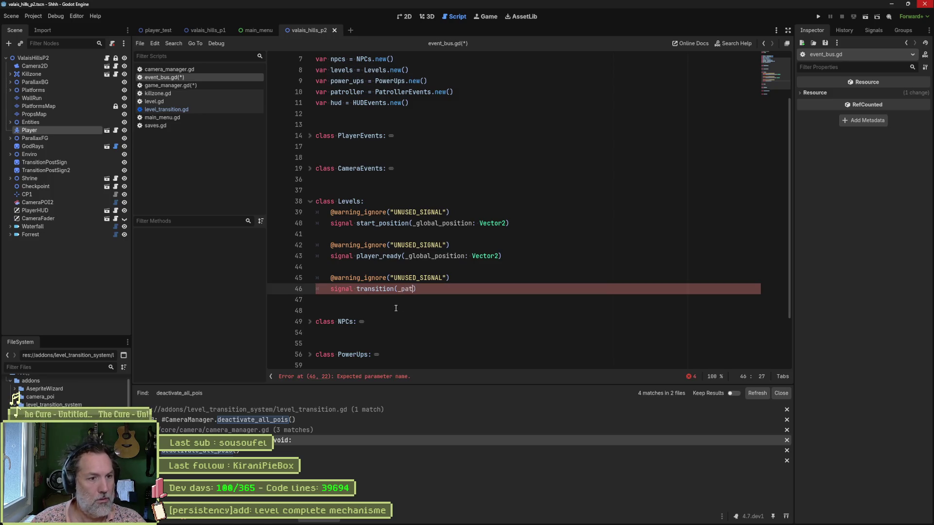
pyautogui.press('BackSpace')
pyautogui.write('scene_path: S')
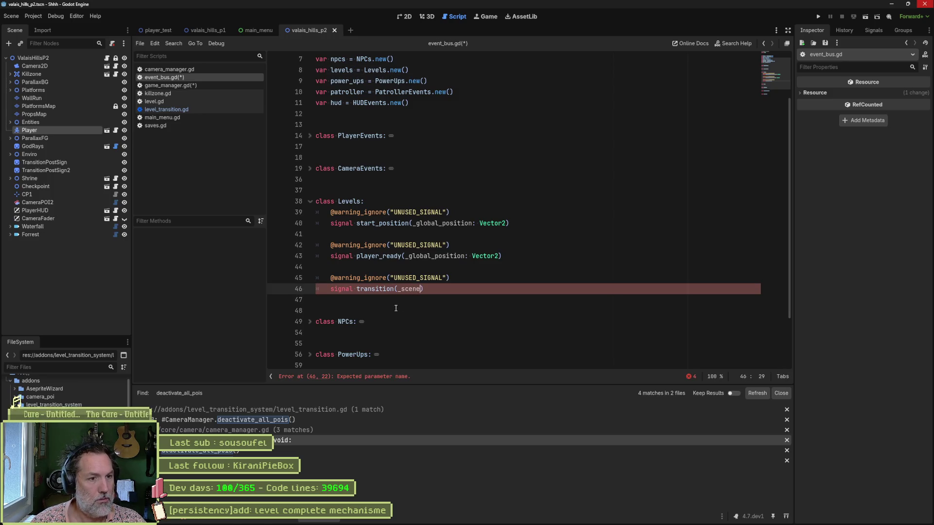
pyautogui.write('tring')
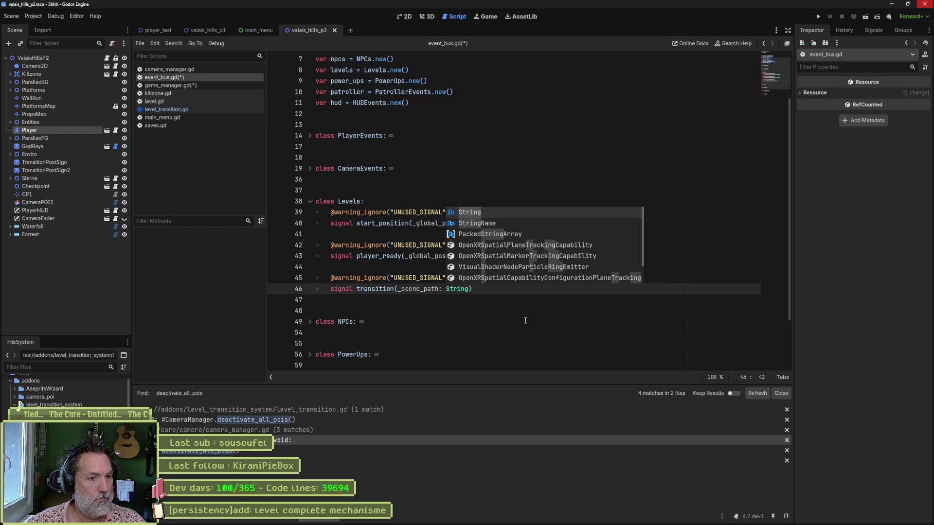
pyautogui.hotkey('ctrl', 's')
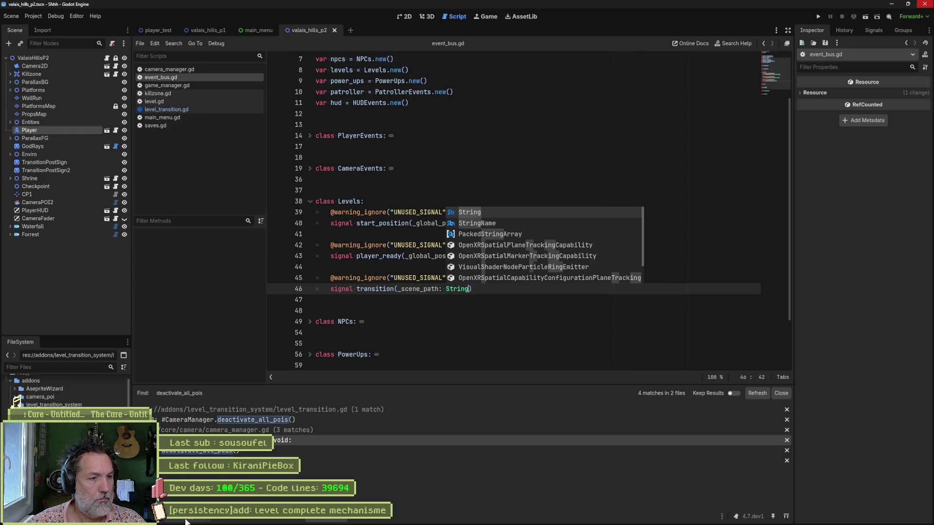
# Add a _scene_path: String parameter to camera_manager.gd's _on_transition and save it.
pyautogui.click(185, 69)
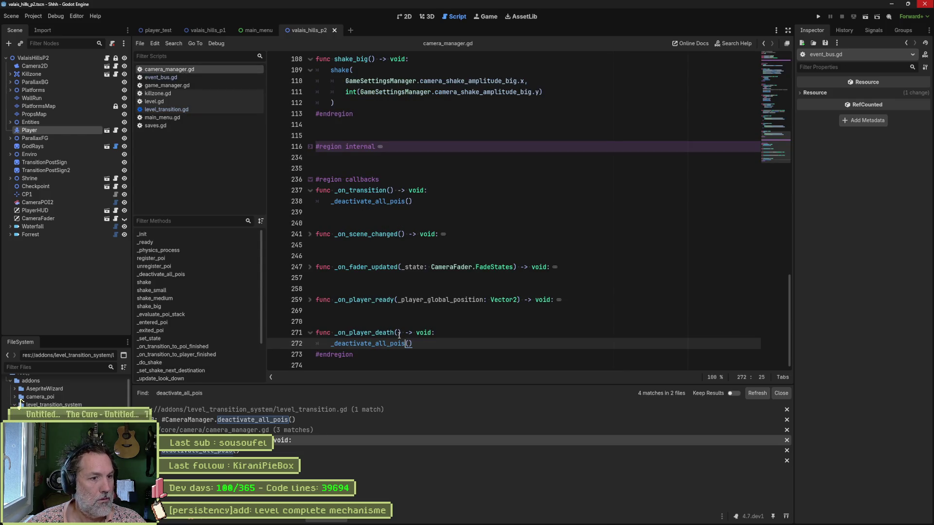
pyautogui.moveTo(398, 342)
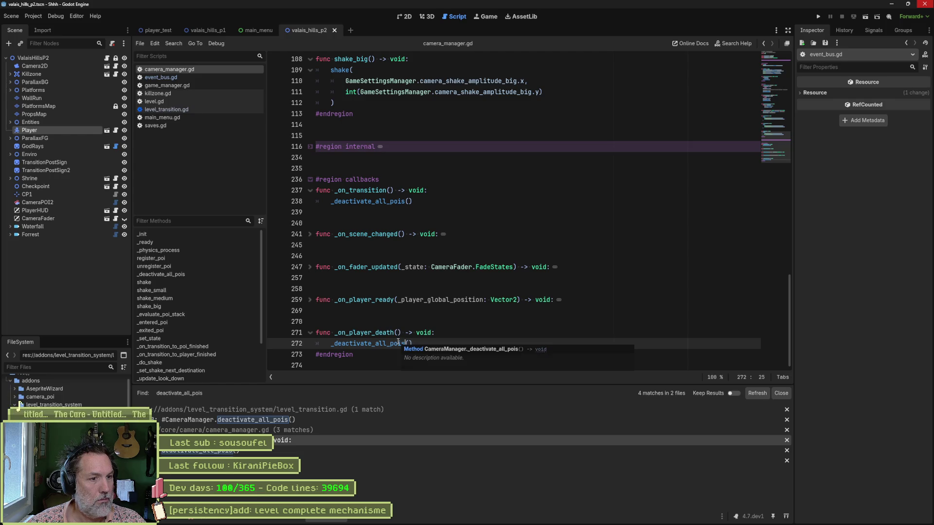
pyautogui.click(390, 190)
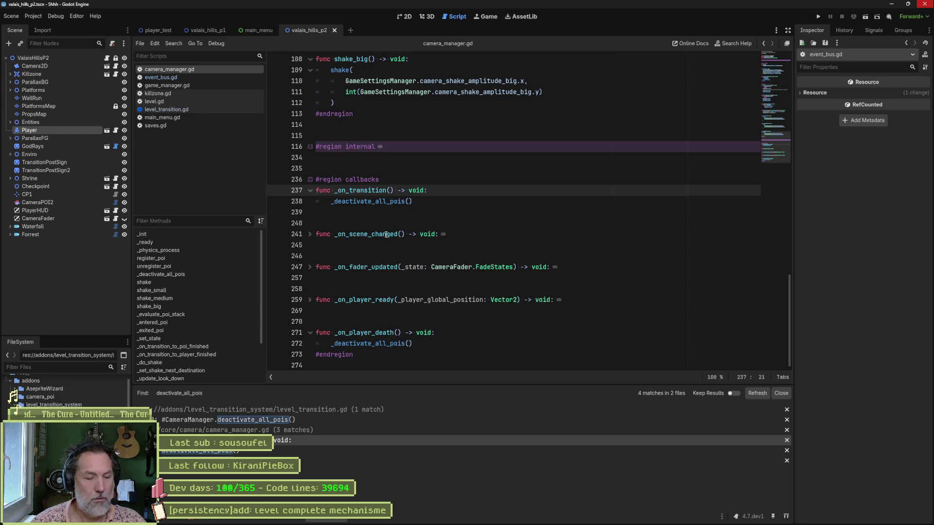
pyautogui.write('_id')
pyautogui.press('BackSpace')
pyautogui.press('BackSpace')
pyautogui.press('BackSpace')
pyautogui.write('_scene_path: String')
pyautogui.hotkey('ctrl', 'shift', 'Left')
pyautogui.hotkey('ctrl', 'shift', 'Left')
pyautogui.hotkey('ctrl', 'shift', 'Left')
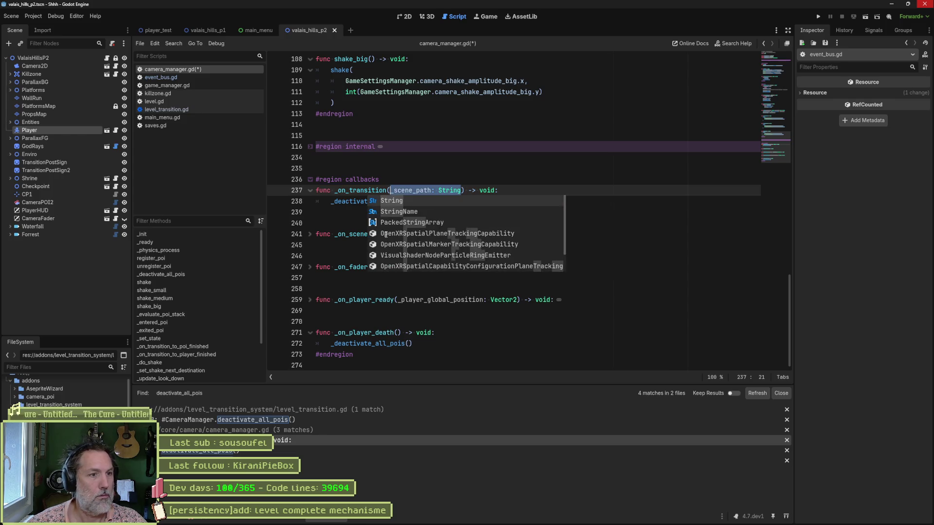
pyautogui.click(361, 180)
pyautogui.hotkey('ctrl', 's')
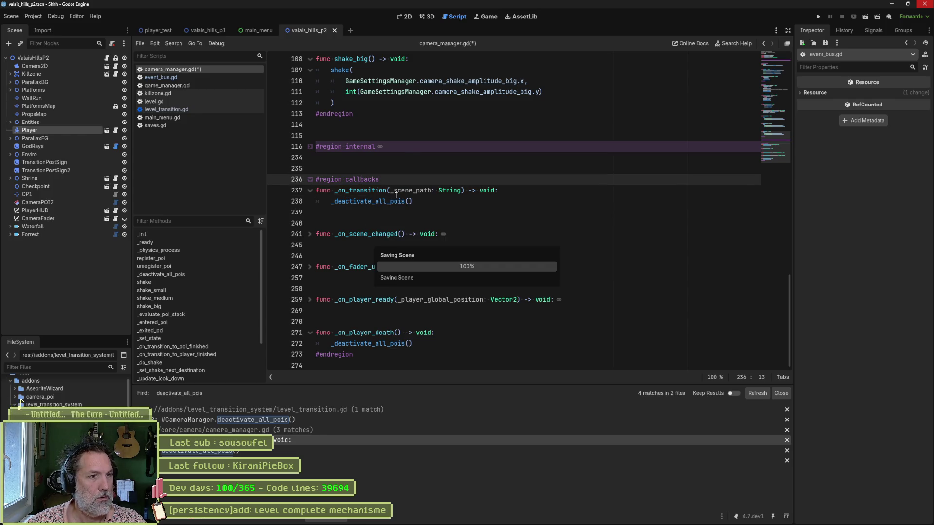
pyautogui.click(176, 77)
pyautogui.click(177, 92)
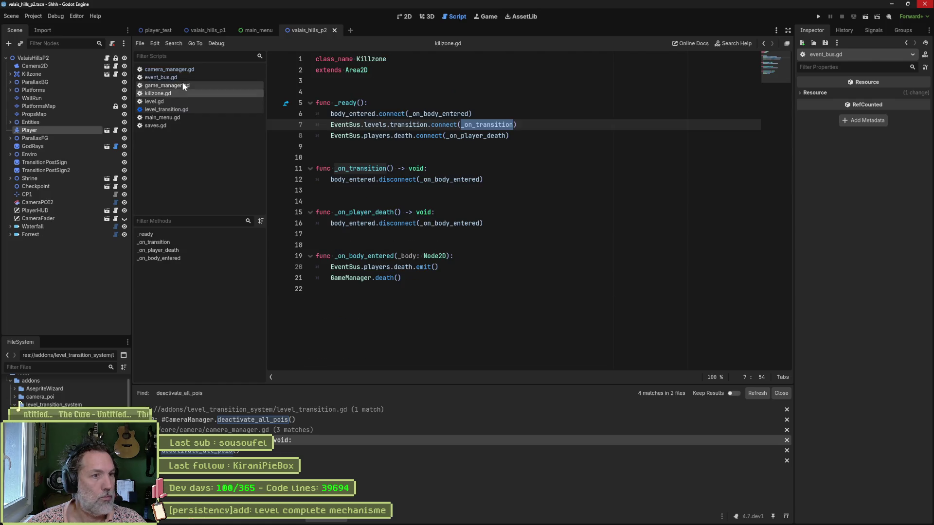
# Give game_manager.gd's _on_transition a _scene_path: String parameter and pass it to change_scene.
pyautogui.click(180, 86)
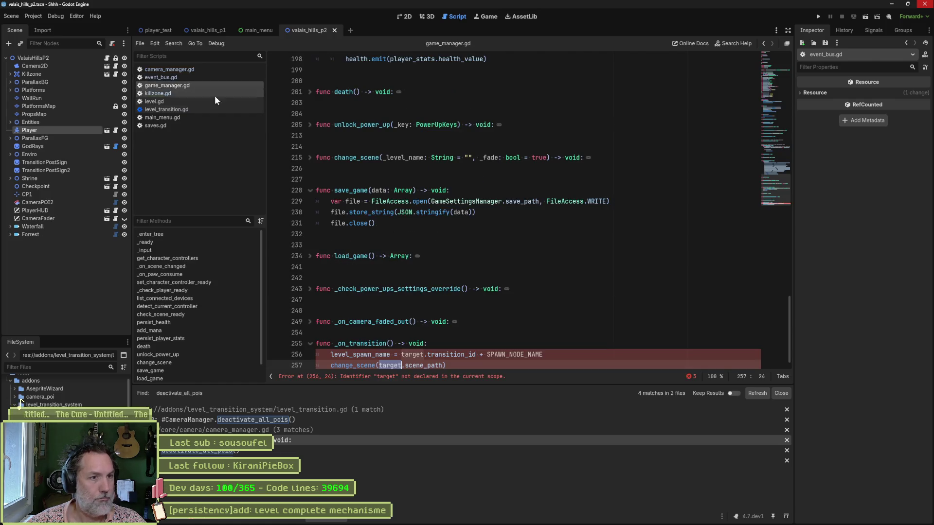
pyautogui.click(390, 344)
pyautogui.write('_scene_path: String')
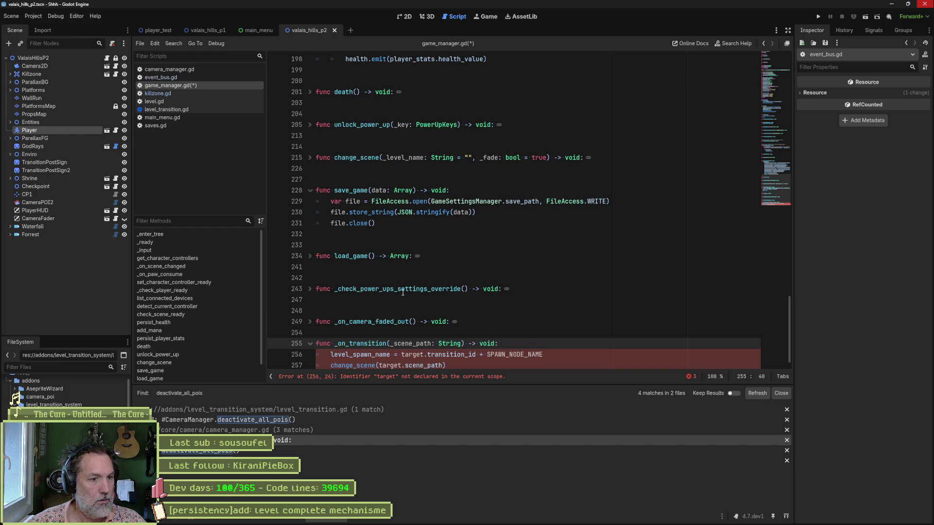
pyautogui.scroll(-1, 397, 293)
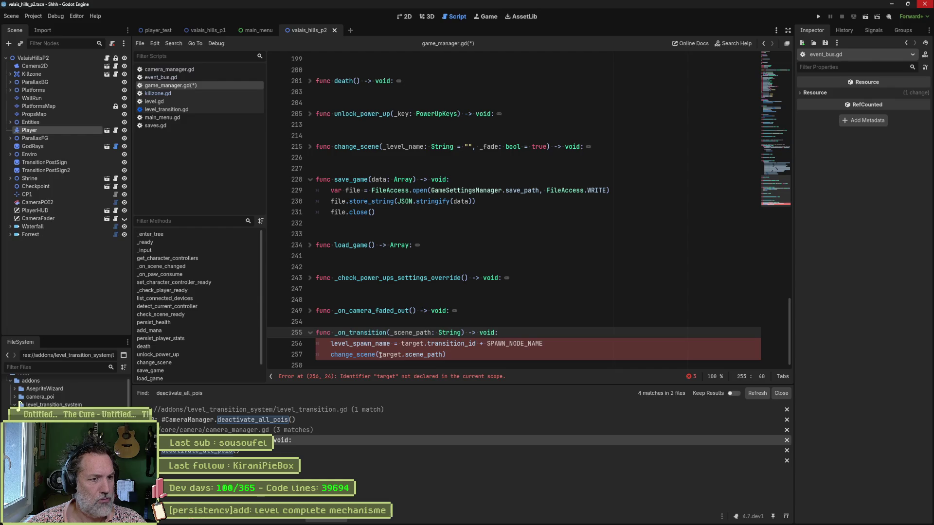
pyautogui.moveTo(457, 330)
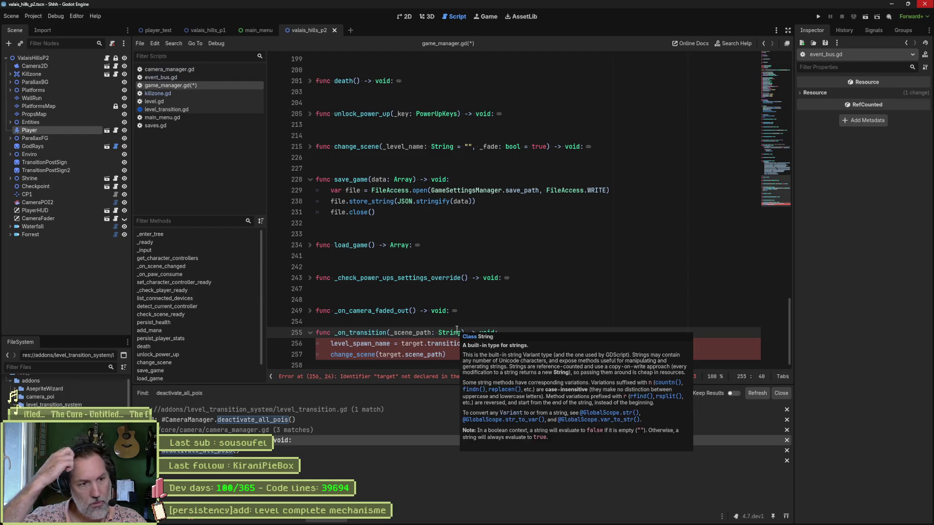
pyautogui.doubleClick(411, 332)
pyautogui.hotkey('ctrl', 'c')
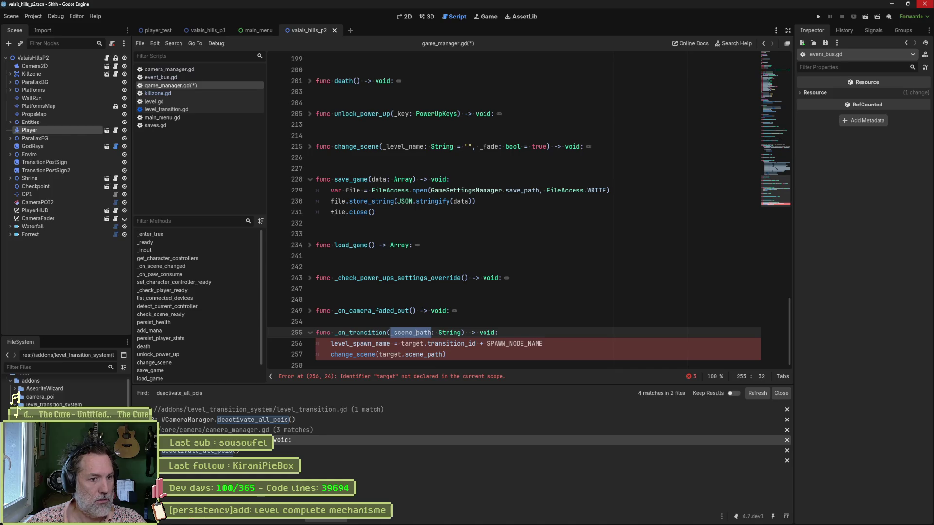
pyautogui.moveTo(379, 355); pyautogui.dragTo(442, 355)
pyautogui.hotkey('ctrl', 'v')
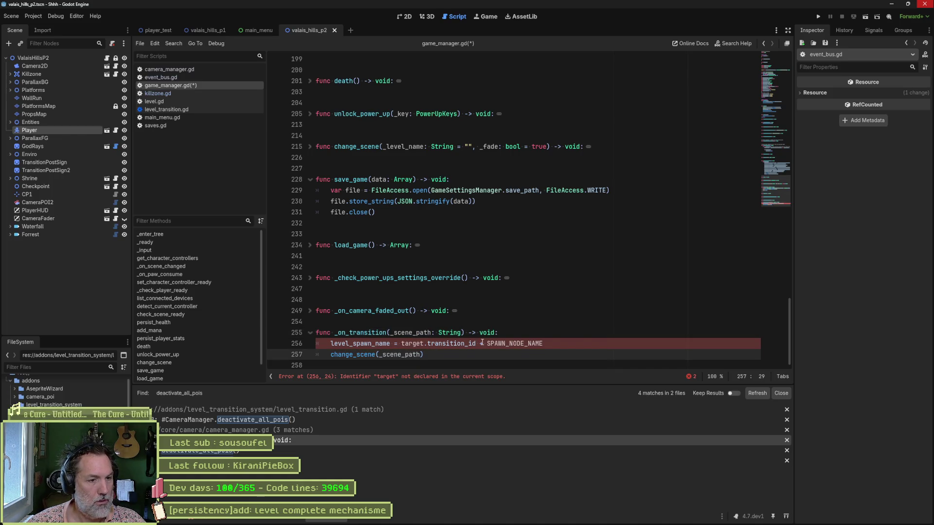
# Move change_scene above the spawn-name line, comment out level_spawn_name, and save game_manager.gd.
pyautogui.hotkey('alt', 'Up')
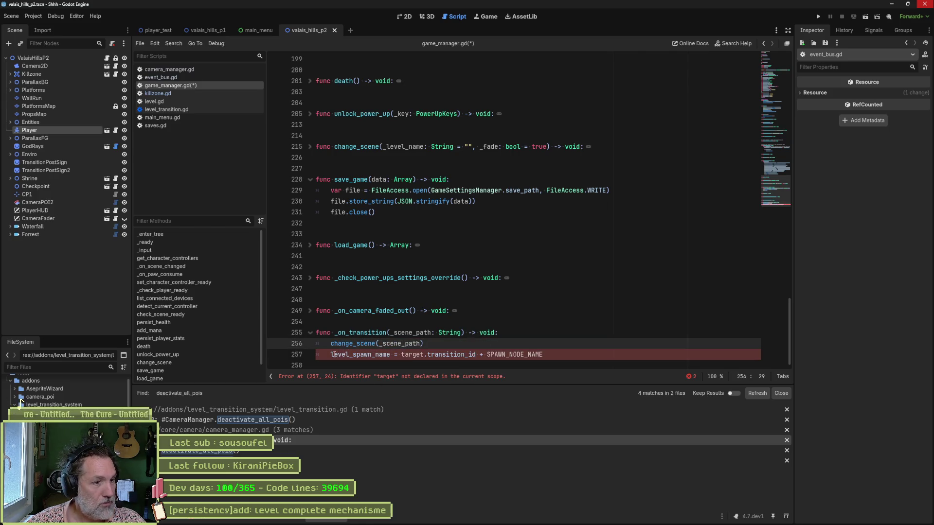
pyautogui.click(331, 354)
pyautogui.hotkey('ctrl', 'k')
pyautogui.hotkey('ctrl', 's')
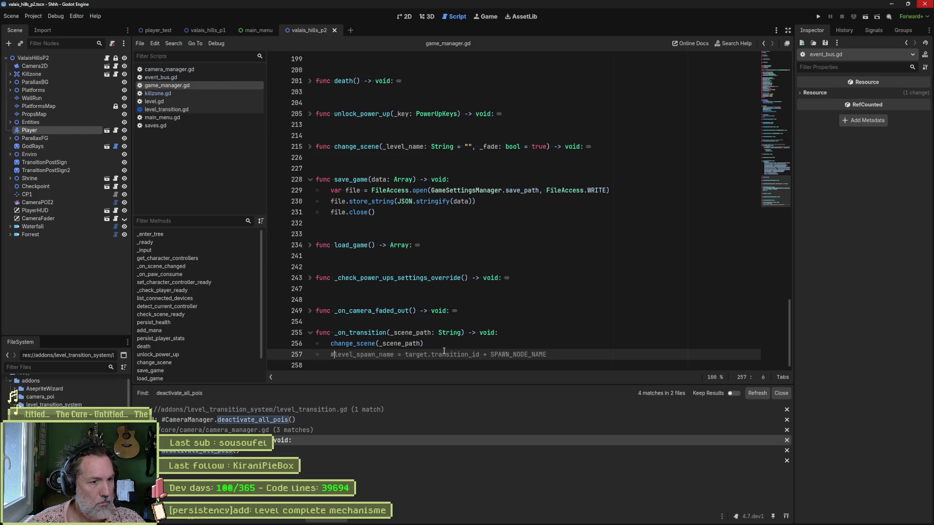
# Review killzone.gd's _on_transition on line 11, then switch to level.gd.
pyautogui.click(213, 91)
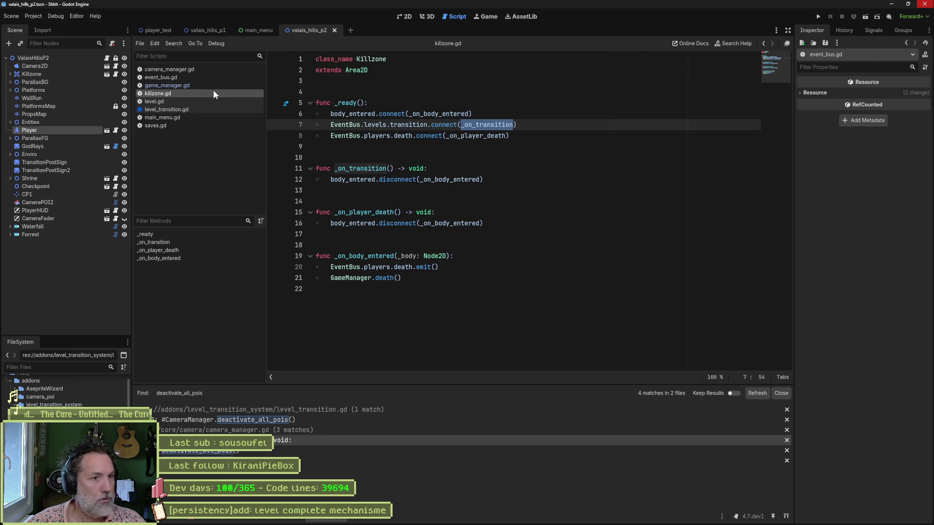
pyautogui.keyDown('ctrl'); pyautogui.click(483, 125); pyautogui.keyUp('ctrl')
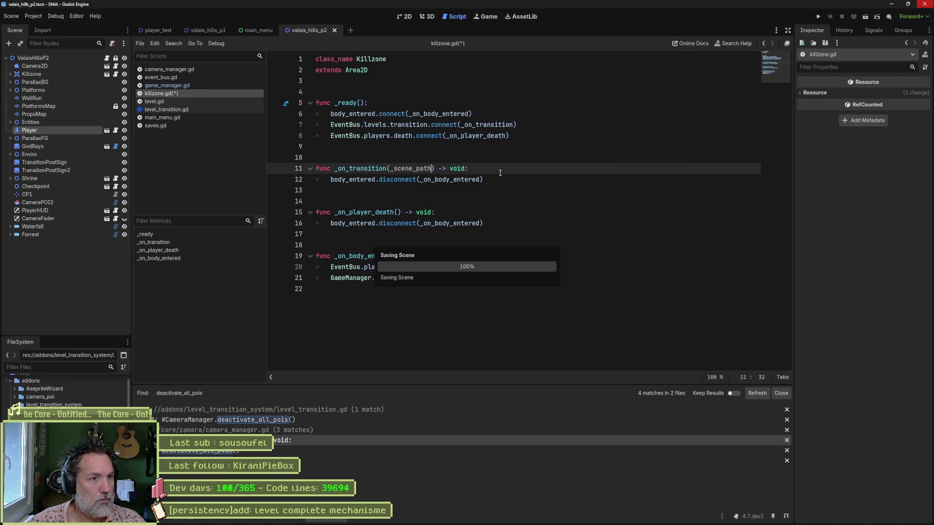
pyautogui.click(165, 102)
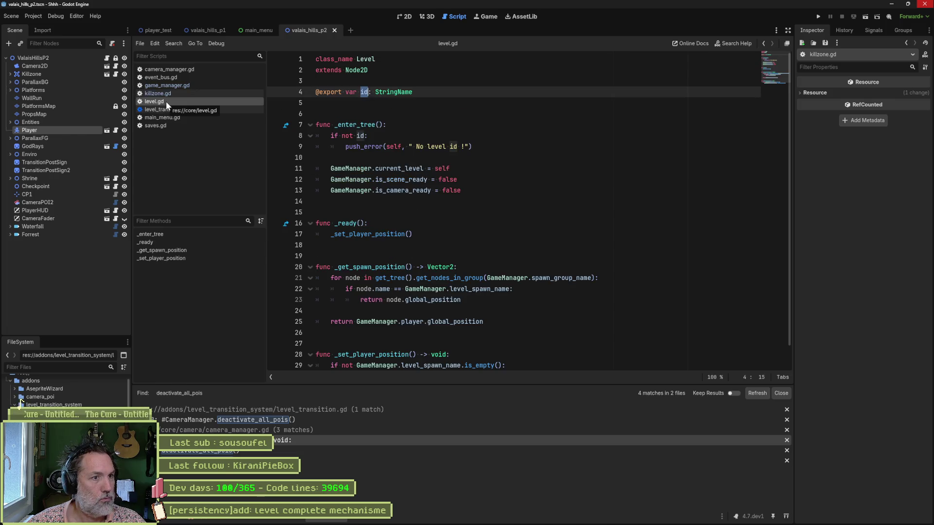
# Search the project for levels.transition from game_manager.gd and open the level_transition.gd match.
pyautogui.click(165, 94)
pyautogui.click(171, 86)
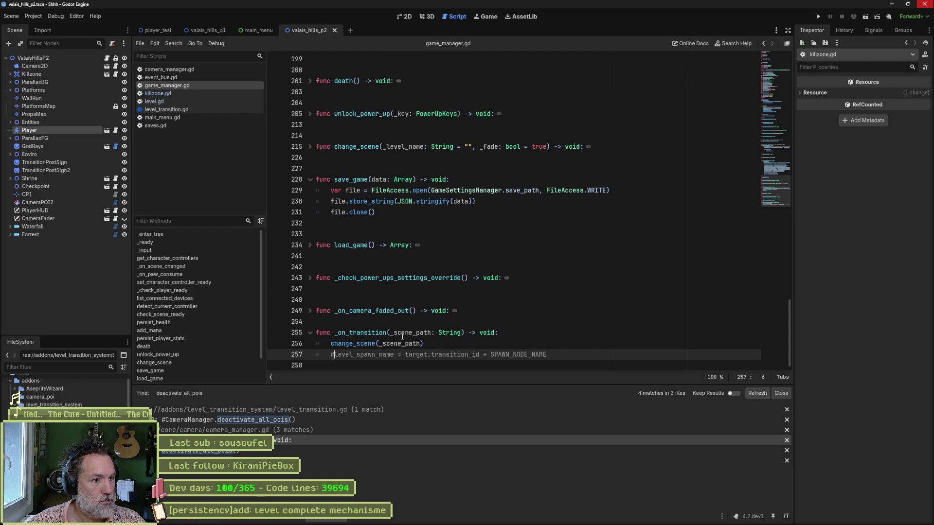
pyautogui.moveTo(769, 189)
pyautogui.mouseDown()
pyautogui.moveTo(767, 73)
pyautogui.moveTo(766, 115)
pyautogui.mouseUp()
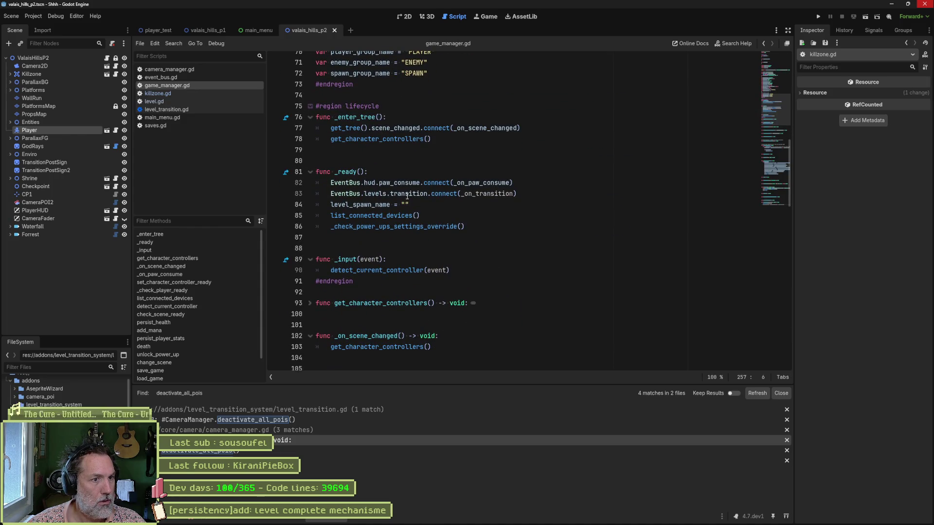
pyautogui.moveTo(364, 193); pyautogui.dragTo(427, 197)
pyautogui.hotkey('ctrl', 'shift', 'f')
pyautogui.press('Return')
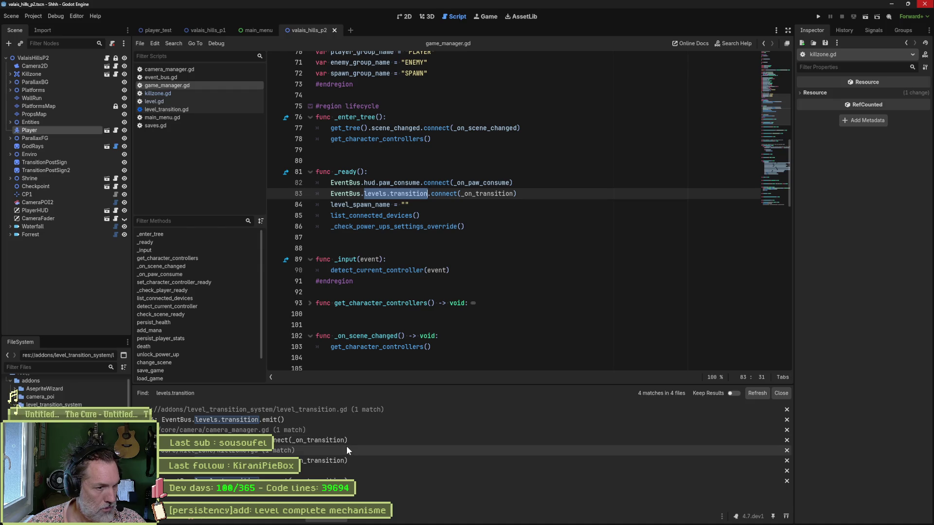
pyautogui.click(328, 420)
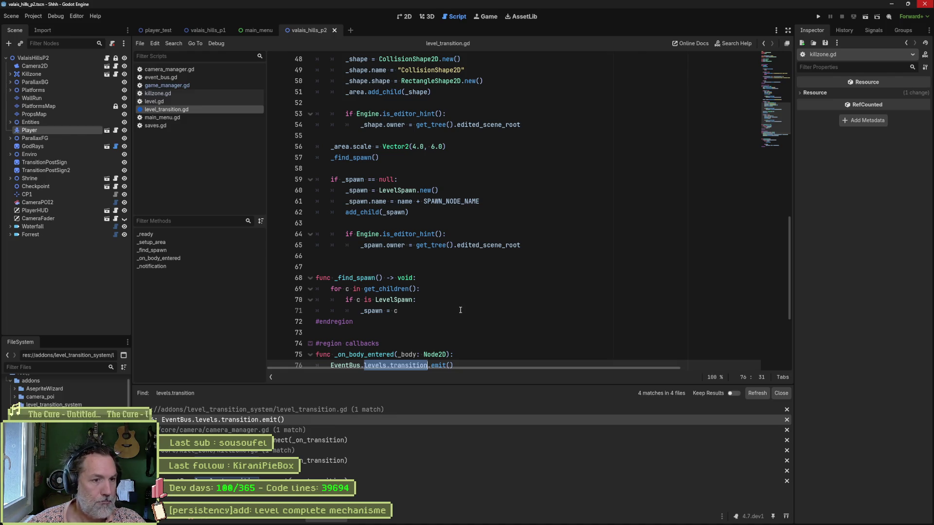
# Pass target.scene_path into the levels.transition emit call in level_transition.gd.
pyautogui.scroll(-2, 459, 310)
pyautogui.moveTo(471, 313)
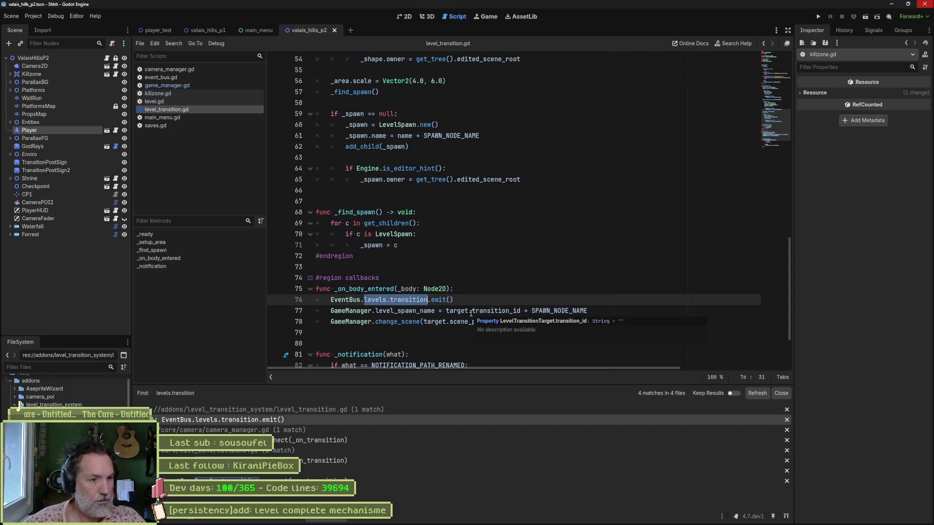
pyautogui.click(423, 322)
pyautogui.moveTo(424, 322); pyautogui.dragTo(486, 322)
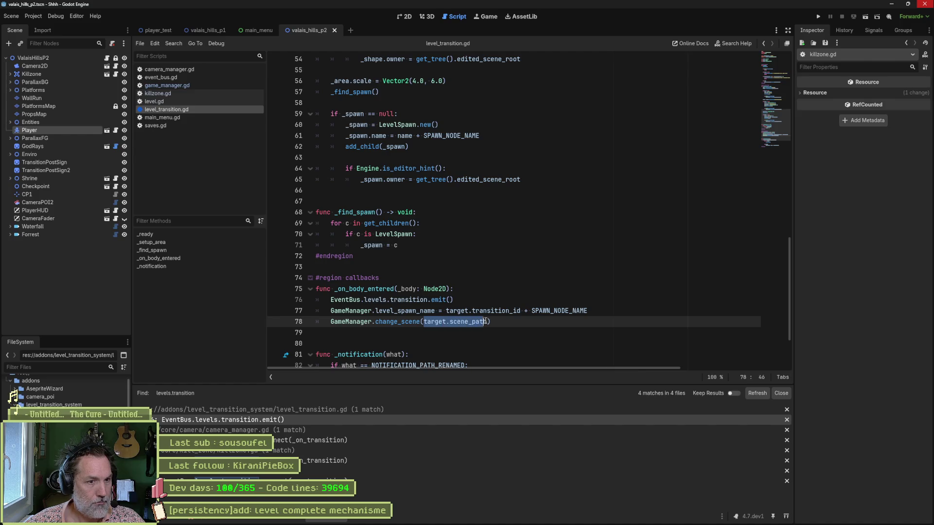
pyautogui.hotkey('ctrl', 'c')
pyautogui.click(450, 300)
pyautogui.hotkey('ctrl', 'v')
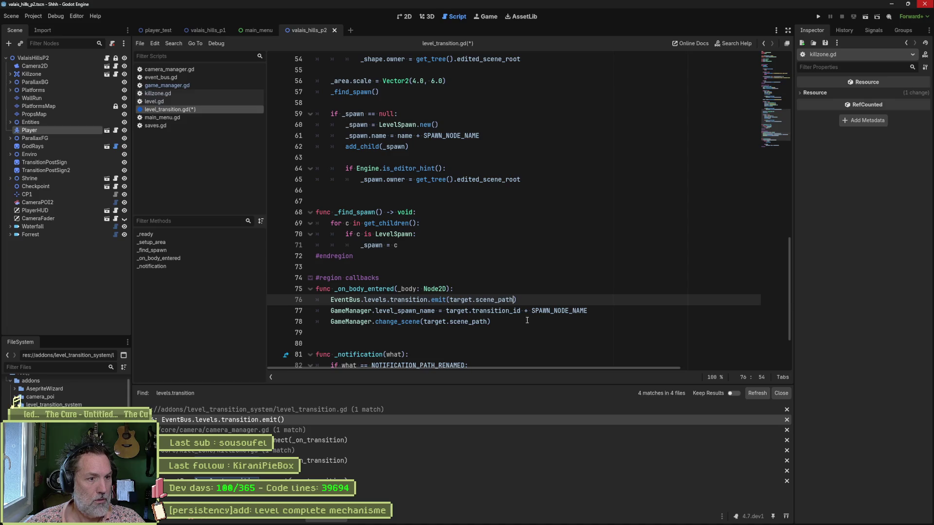
# Comment out the direct change_scene call on line 78 and save level_transition.gd.
pyautogui.moveTo(605, 322); pyautogui.dragTo(613, 316)
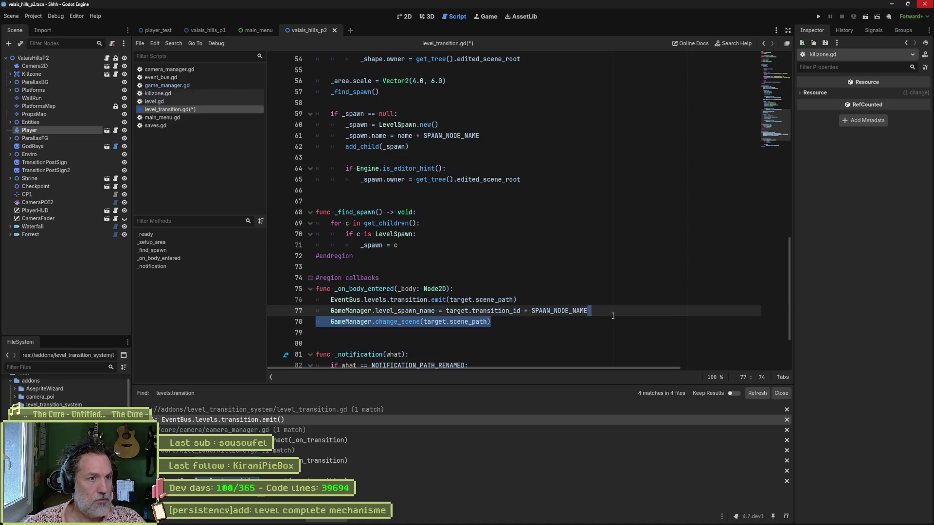
pyautogui.click(331, 322)
pyautogui.hotkey('ctrl', 'k')
pyautogui.hotkey('ctrl', 's')
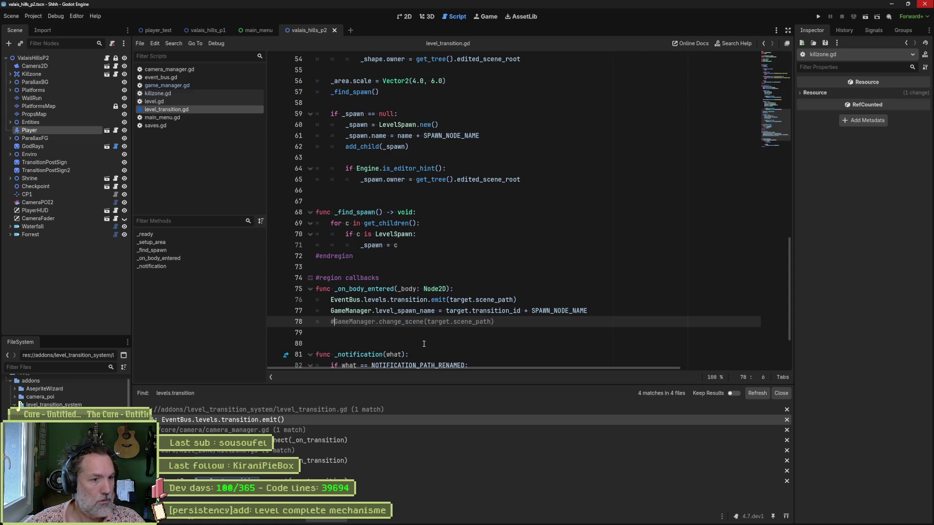
# Revisit GameManager's change_scene and _on_transition, checking the commented level_spawn_name line.
pyautogui.click(183, 86)
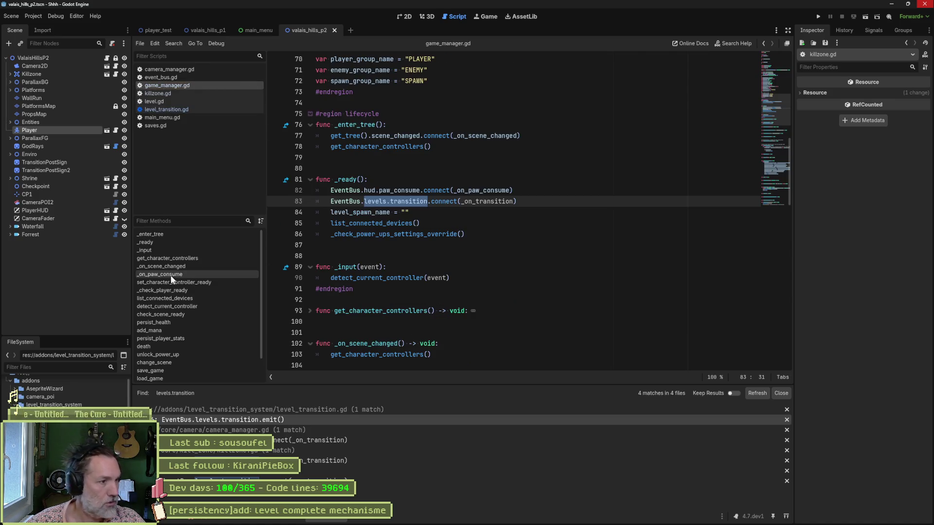
pyautogui.click(165, 364)
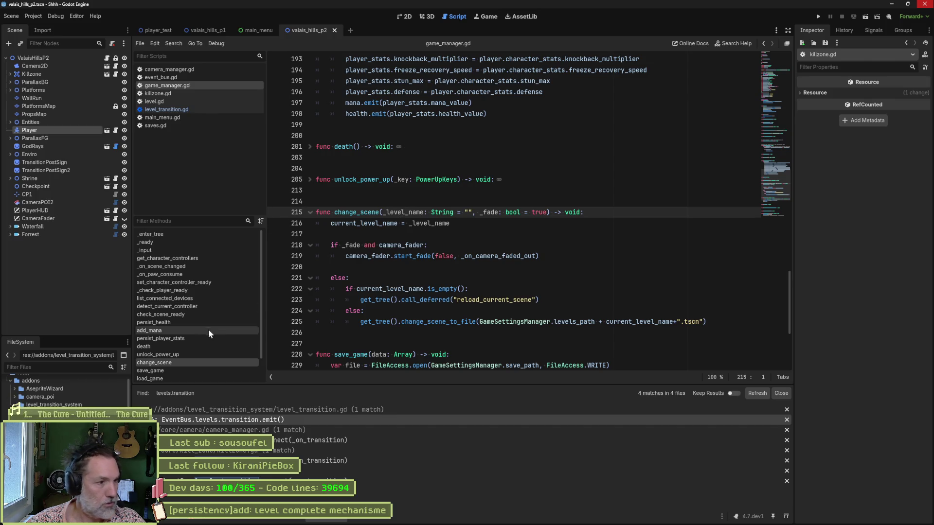
pyautogui.scroll(-2, 183, 367)
pyautogui.click(181, 374)
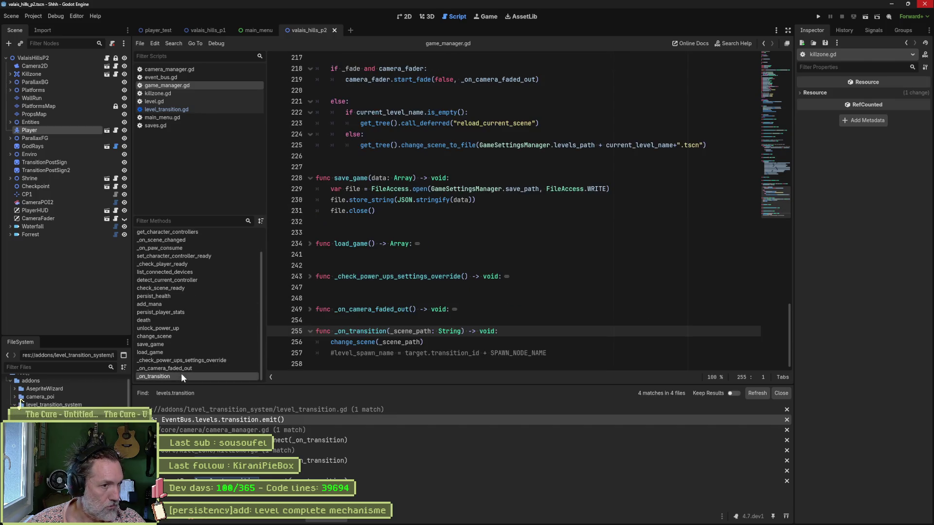
pyautogui.click(397, 342)
pyautogui.click(358, 353)
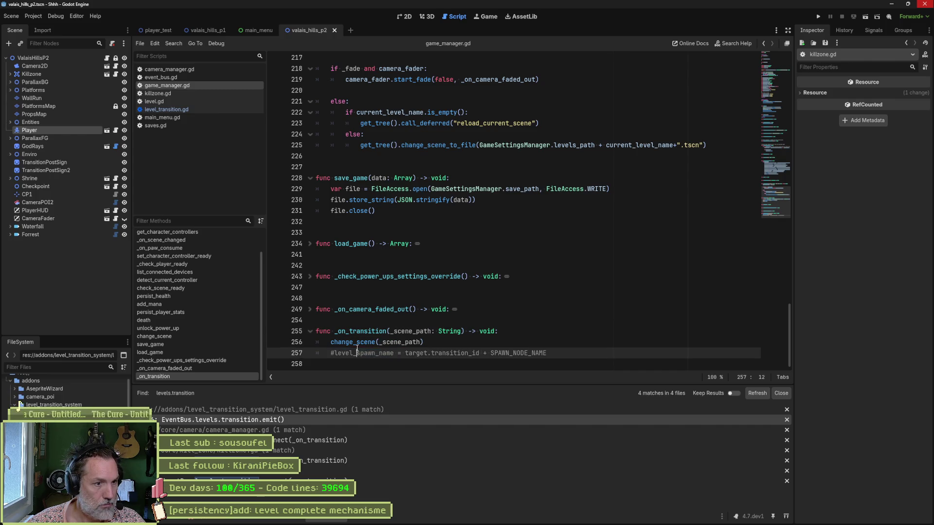
pyautogui.click(186, 77)
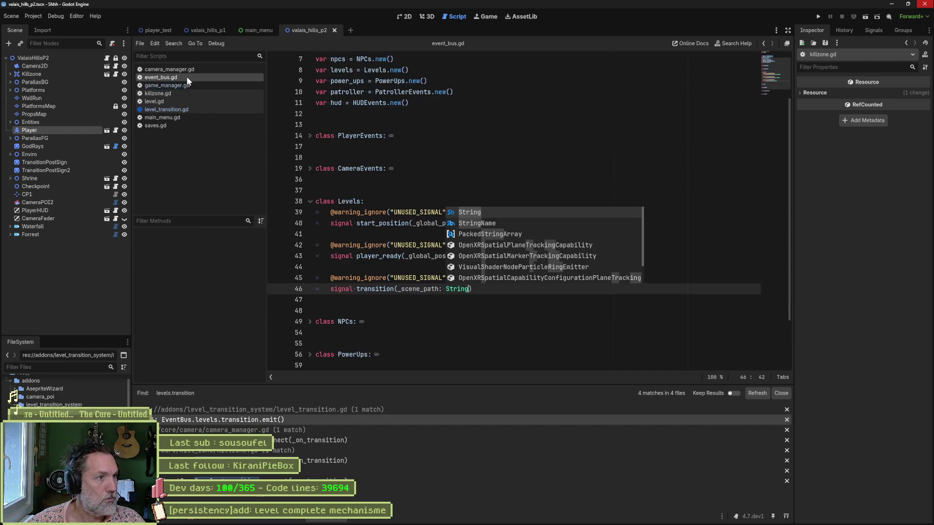
# Close event_bus.gd and collapse _on_player_death and _on_transition in camera_manager.gd.
pyautogui.middleClick(186, 76)
pyautogui.click(186, 68)
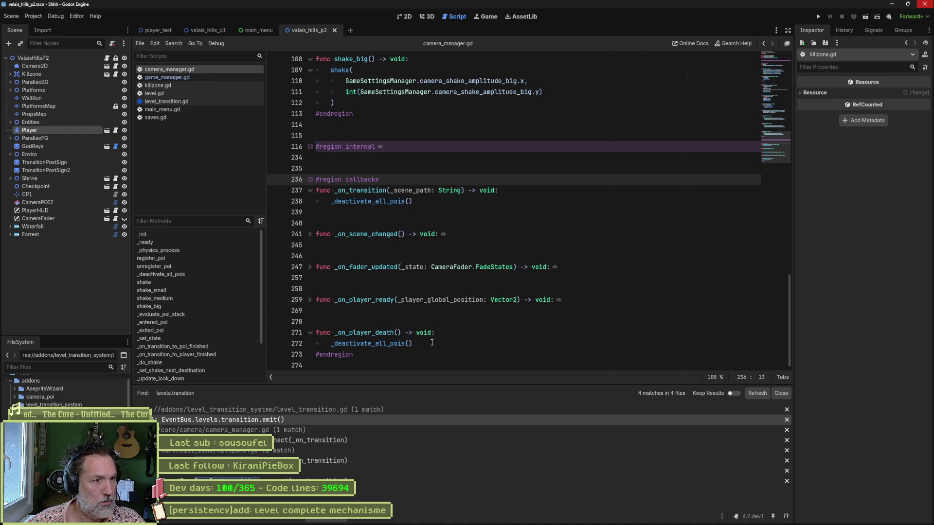
pyautogui.click(310, 333)
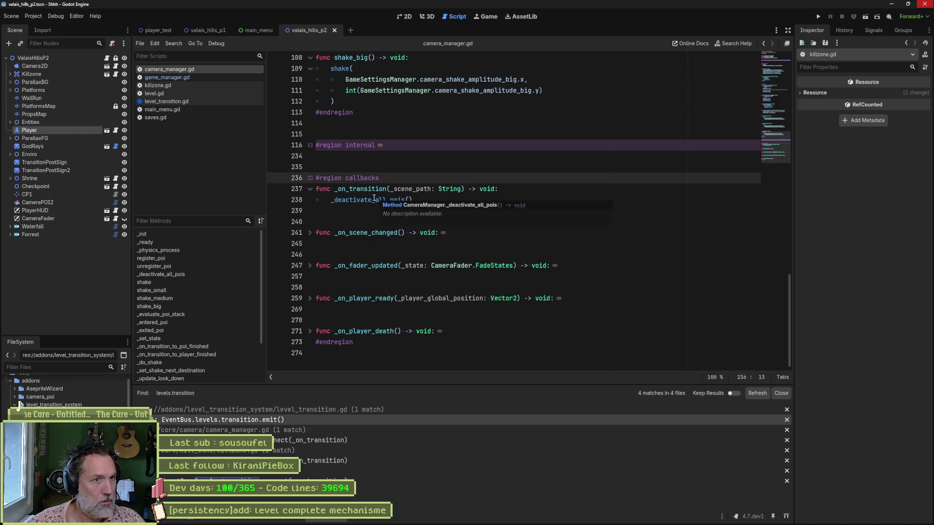
pyautogui.click(310, 189)
# Check game_manager.gd and killzone.gd, then close killzone.gd to show level.gd.
pyautogui.click(169, 78)
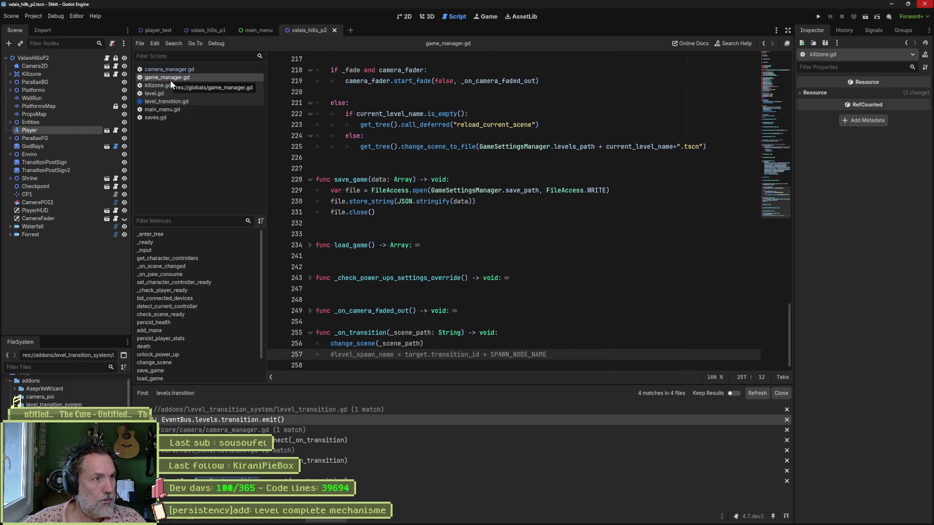
pyautogui.click(168, 86)
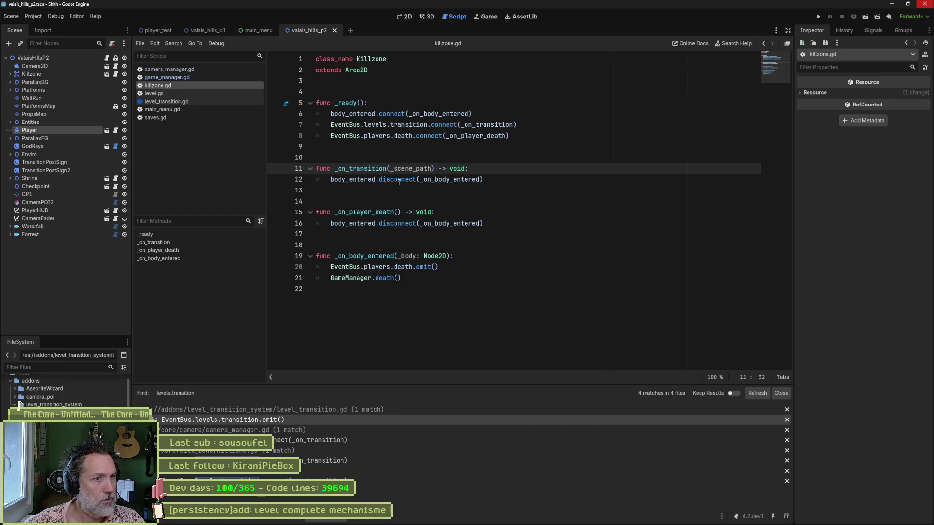
pyautogui.moveTo(426, 180)
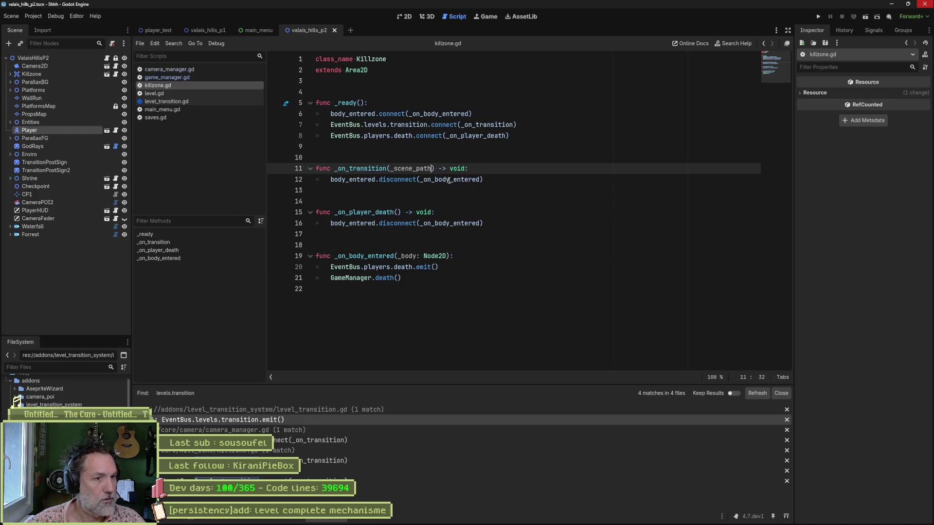
pyautogui.middleClick(161, 85)
pyautogui.click(160, 85)
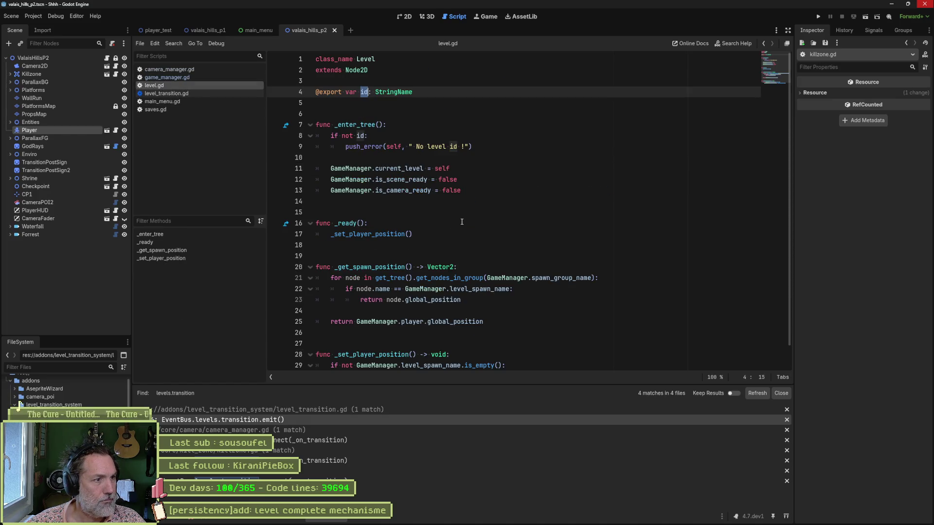
# Fold all functions and wrap the id export in a '#region fields' block closed by #endregion.
pyautogui.scroll(-1, 462, 221)
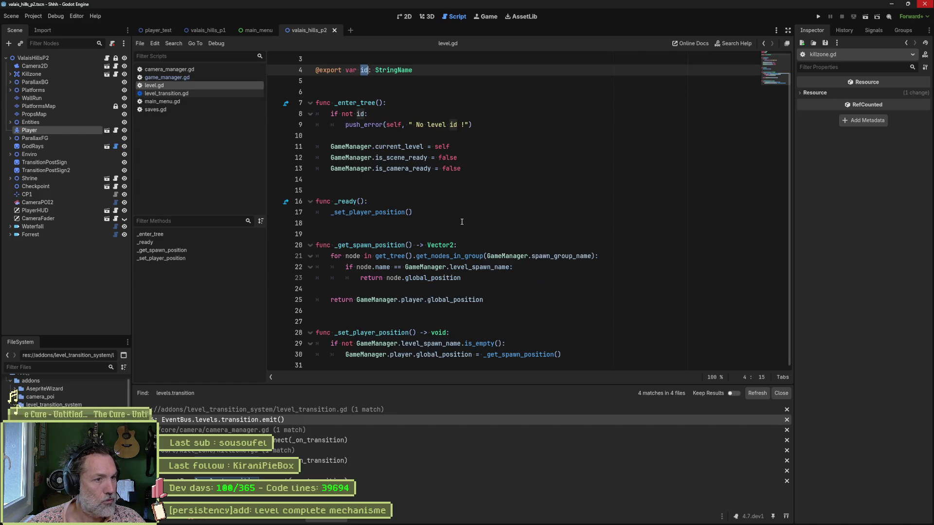
pyautogui.hotkey('ctrl', 'alt', 'f')
pyautogui.press('Down')
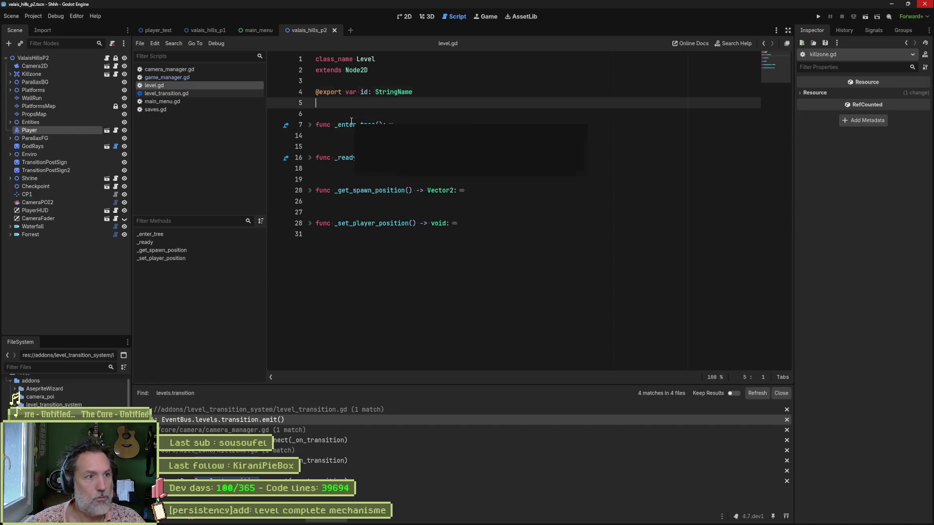
pyautogui.press('Up')
pyautogui.press('Up')
pyautogui.press('Return')
pyautogui.write('#')
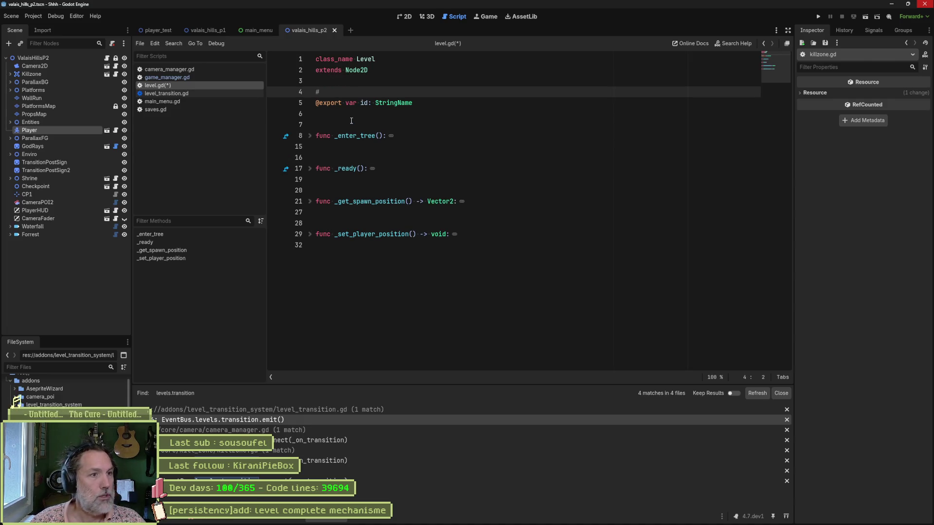
pyautogui.write('region ')
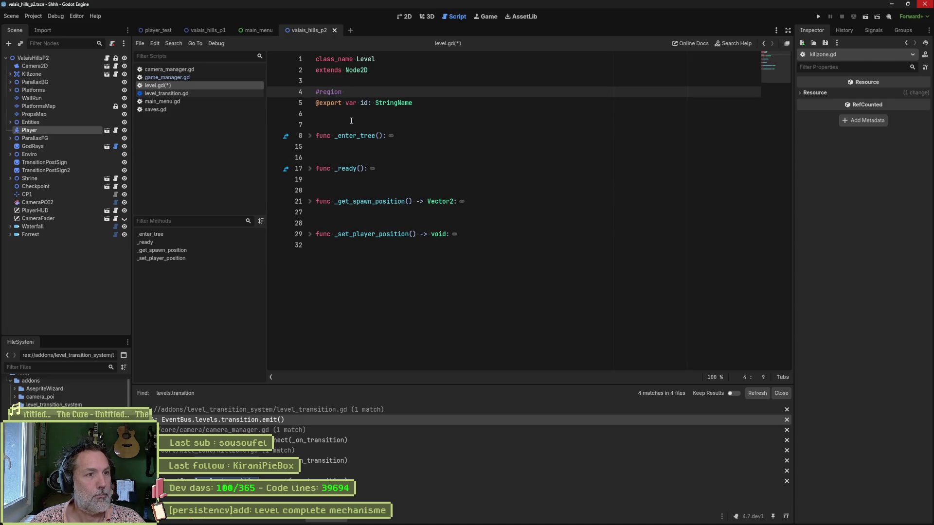
pyautogui.write('fields')
pyautogui.press('Down')
pyautogui.press('Down')
pyautogui.write('#')
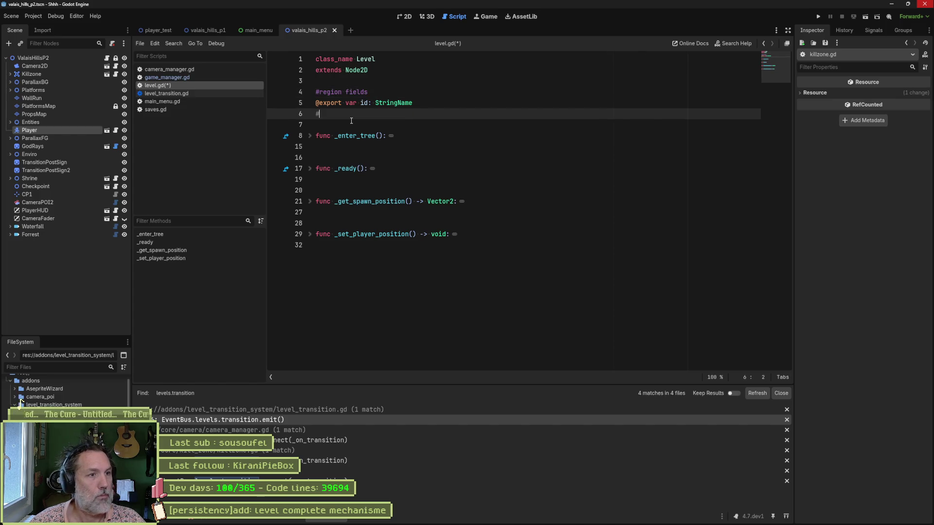
pyautogui.write('endregion')
pyautogui.press('Return')
# Add a '#region lifecycle' header and close it with #endregion after _ready.
pyautogui.press('Down')
pyautogui.write('#')
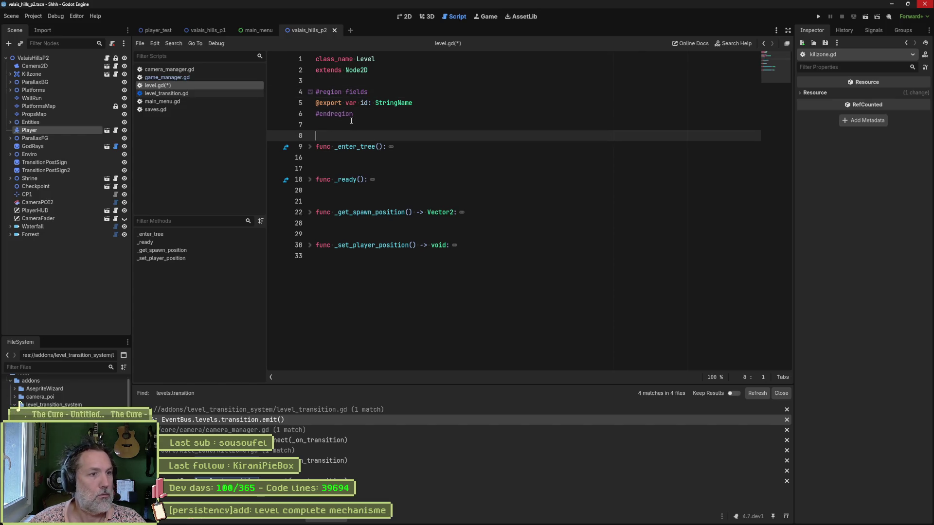
pyautogui.press('Up')
pyautogui.press('Up')
pyautogui.press('Up')
pyautogui.press('Down')
pyautogui.press('Down')
pyautogui.press('Down')
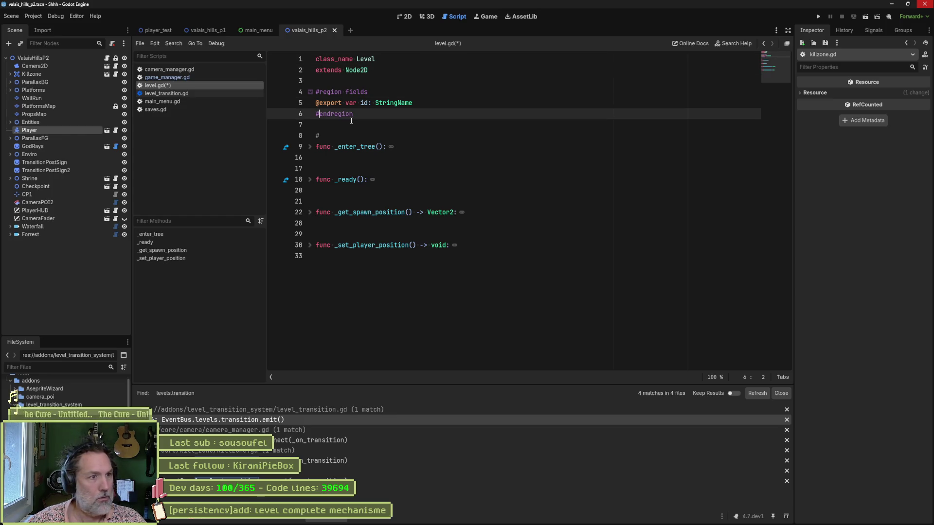
pyautogui.write('regio')
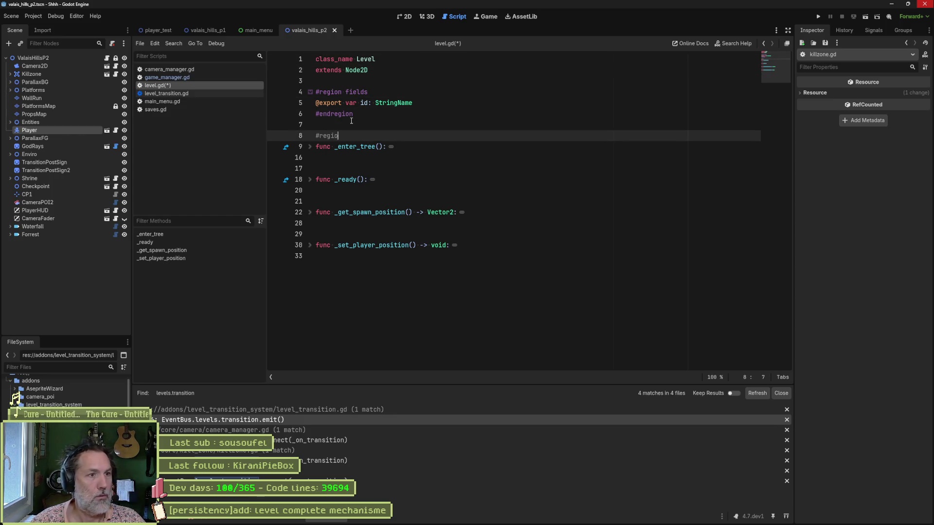
pyautogui.write('n lifecycle')
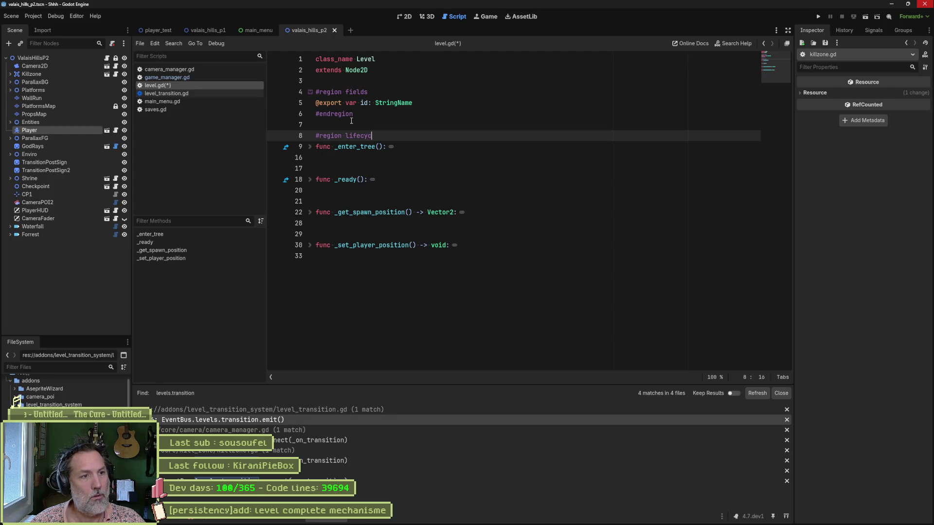
pyautogui.press('Down')
pyautogui.press('Down')
pyautogui.press('Down')
pyautogui.press('Down')
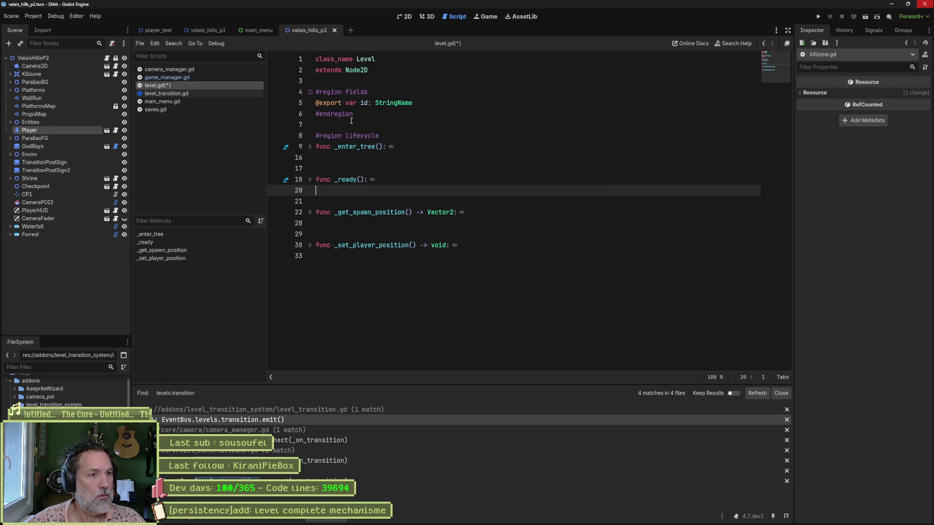
pyautogui.write('#endregion')
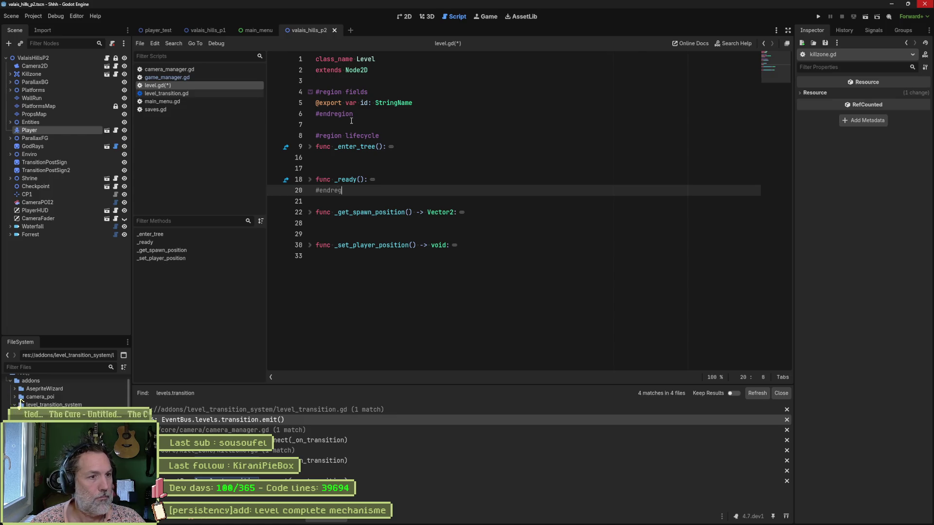
pyautogui.press('Return')
# Open '#region internals' before _get_spawn_position, close it with #endregion at the end, and save.
pyautogui.press('Down')
pyautogui.write('#')
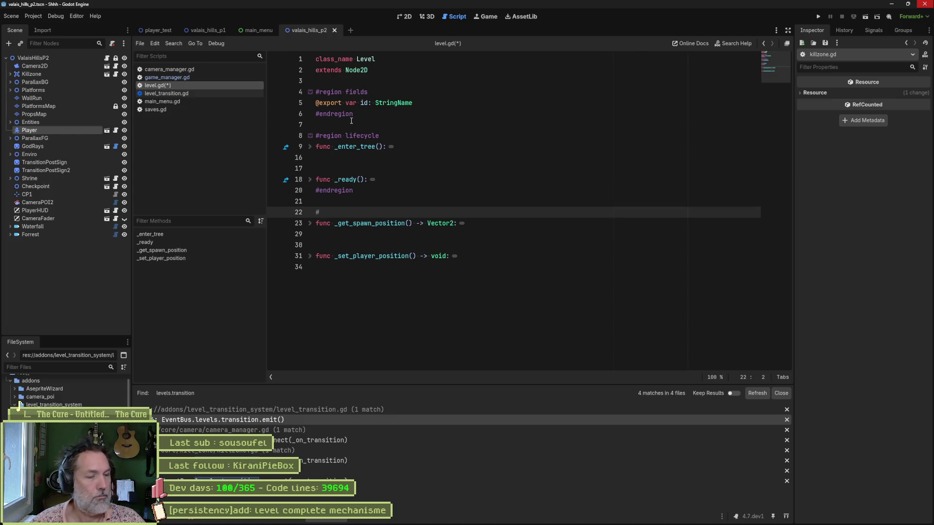
pyautogui.write('region internals')
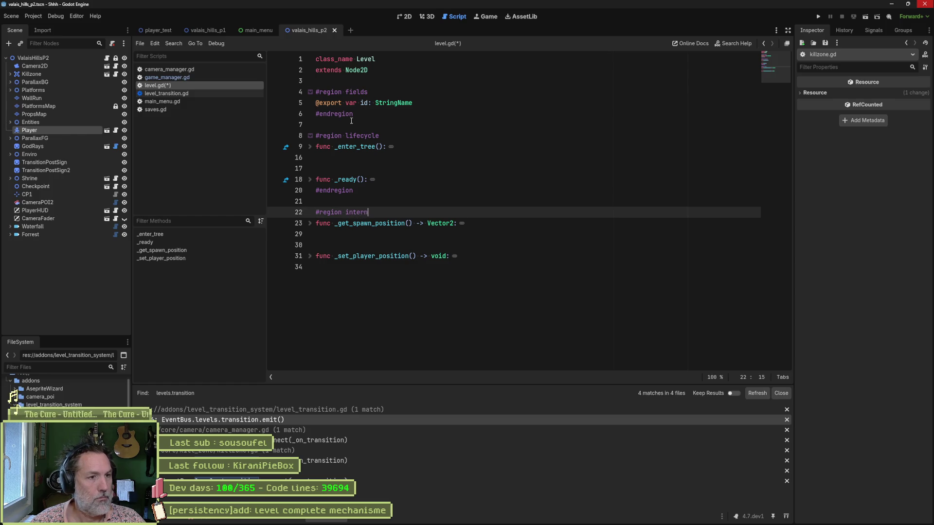
pyautogui.press('Down')
pyautogui.press('Down')
pyautogui.press('Down')
pyautogui.press('Up')
pyautogui.press('Up')
pyautogui.press('Up')
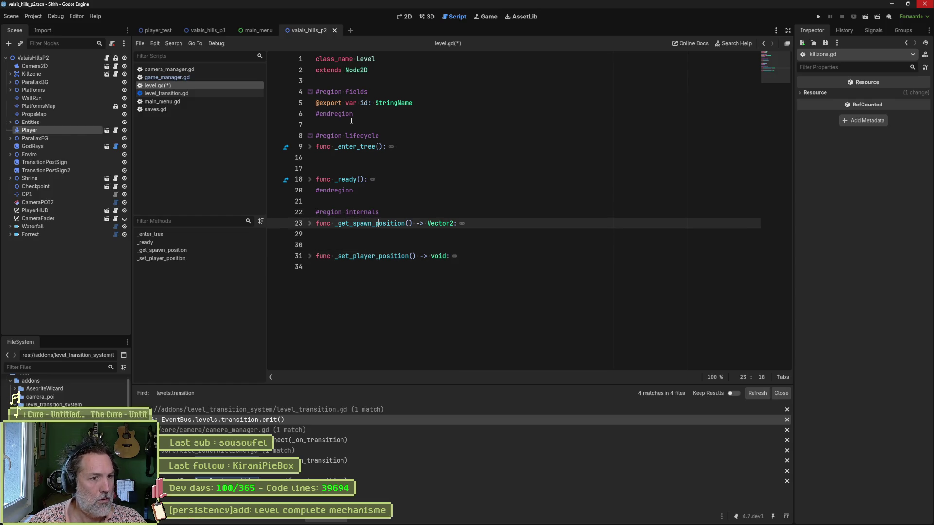
pyautogui.press('Down')
pyautogui.press('Down')
pyautogui.press('Down')
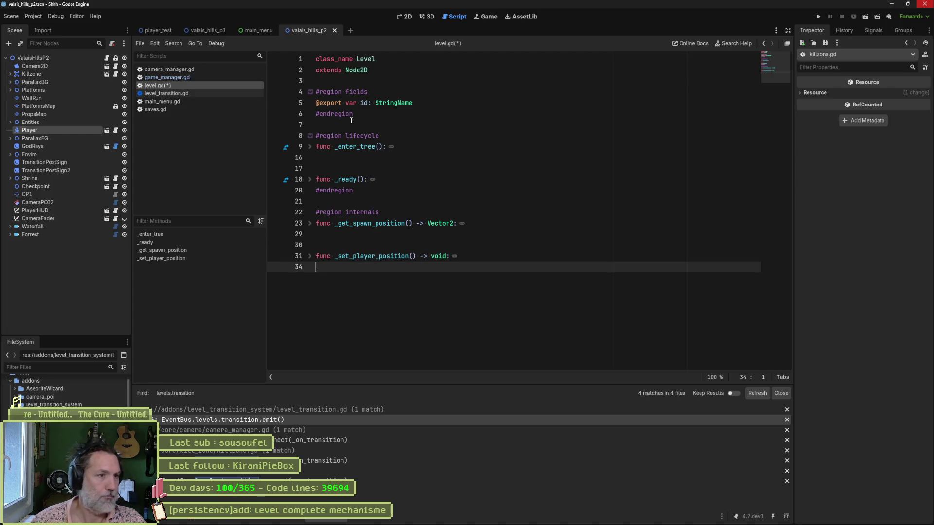
pyautogui.write('#endregion')
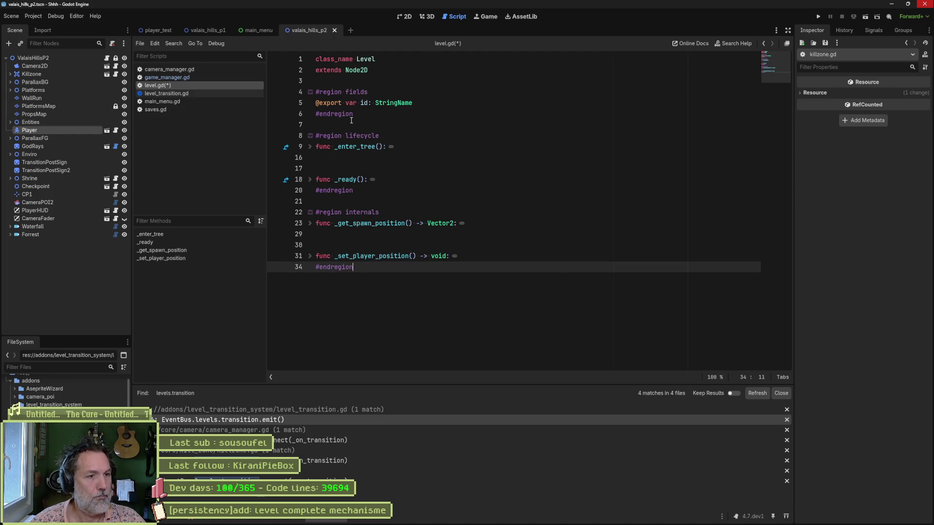
pyautogui.hotkey('ctrl', 's')
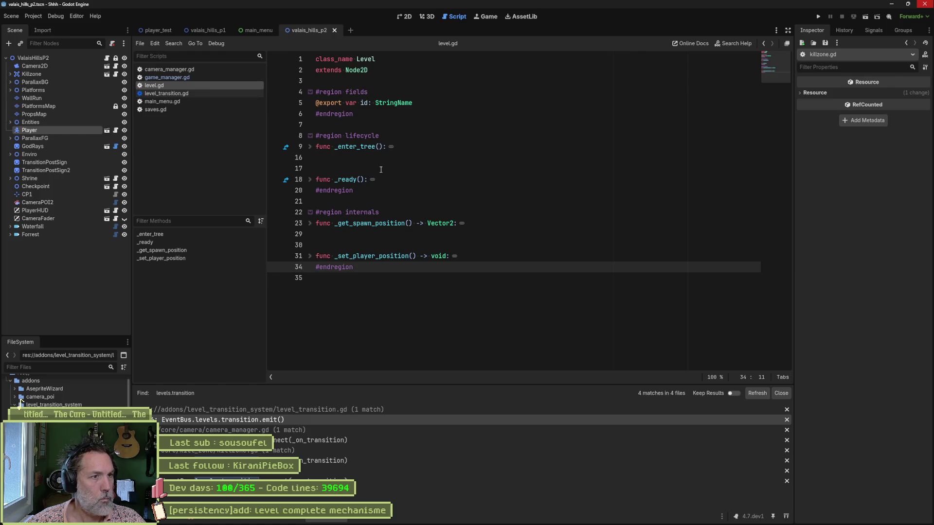
pyautogui.doubleClick(366, 58)
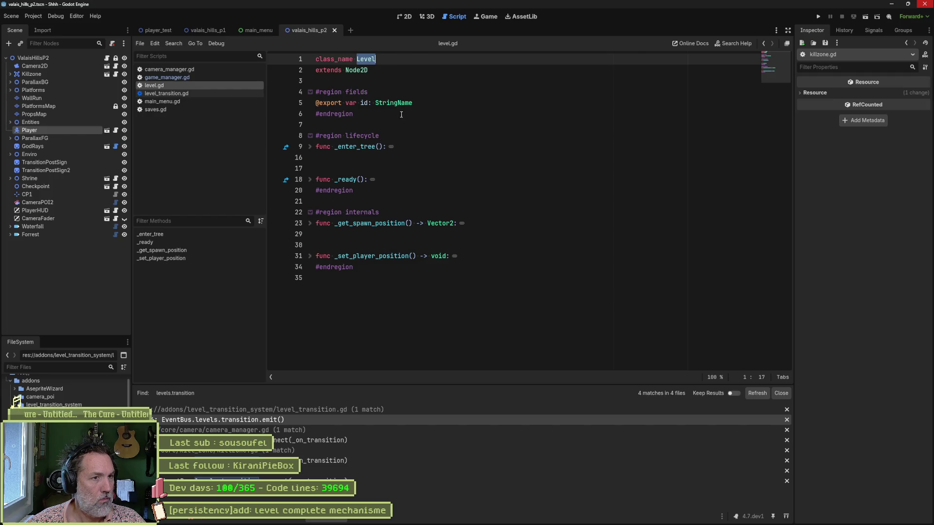
# Add the doc comment '## GUID of the level. Used in persistency system.' above the id field and save.
pyautogui.click(427, 92)
pyautogui.press('Return')
pyautogui.write('## ')
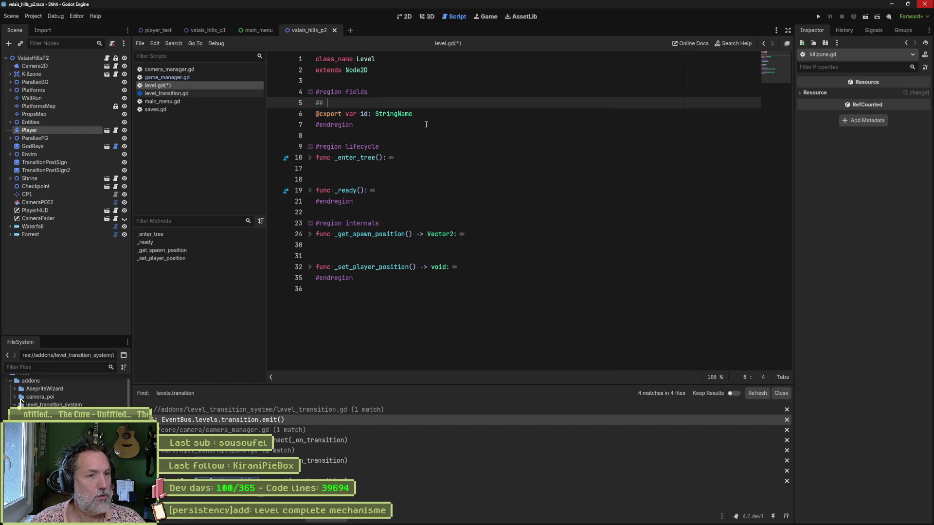
pyautogui.write('GUID of ')
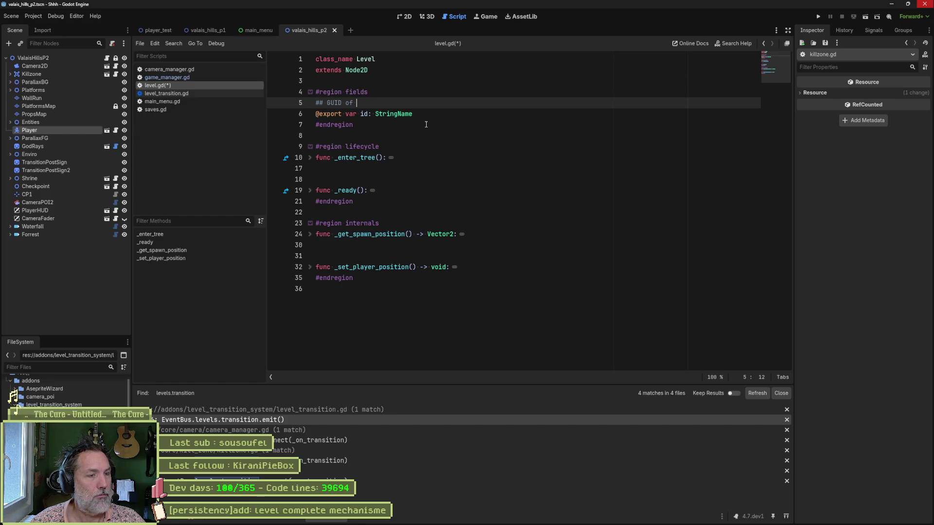
pyautogui.write('the lev')
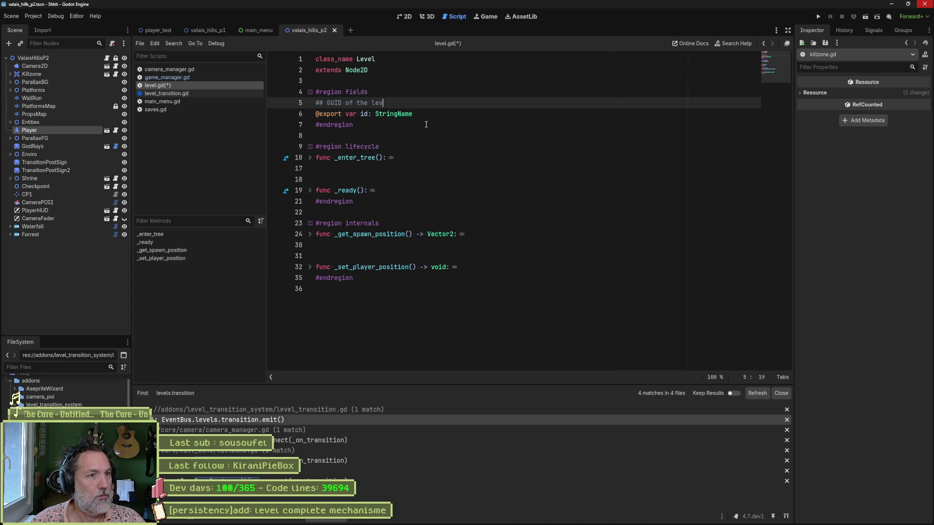
pyautogui.write('el. Used in ')
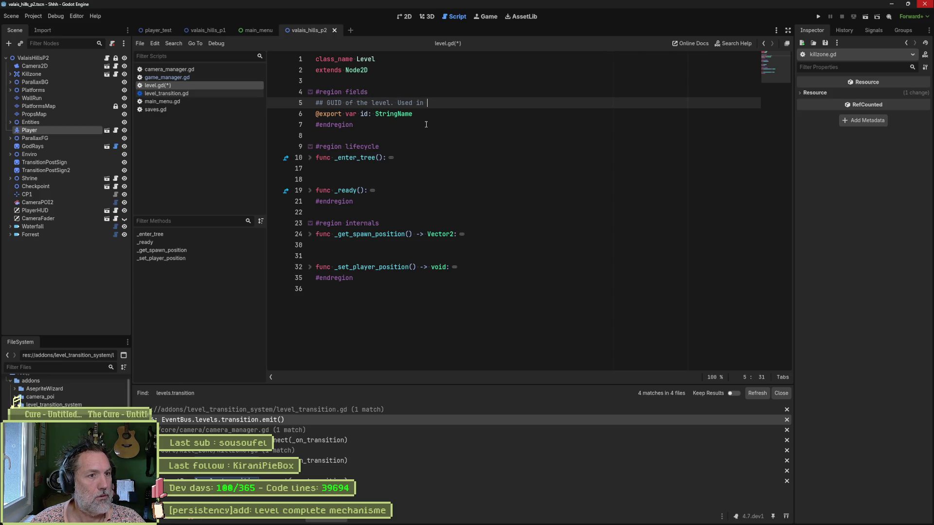
pyautogui.write('persistenc')
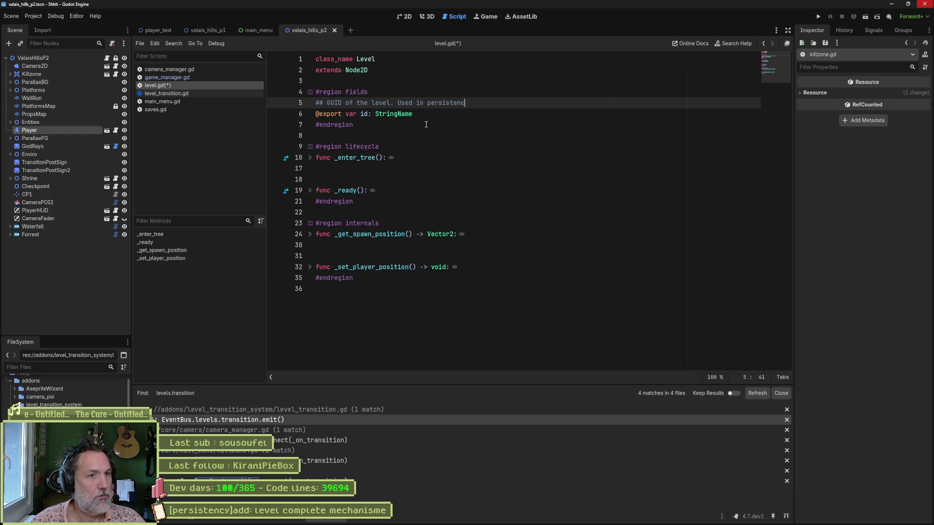
pyautogui.write('y system.')
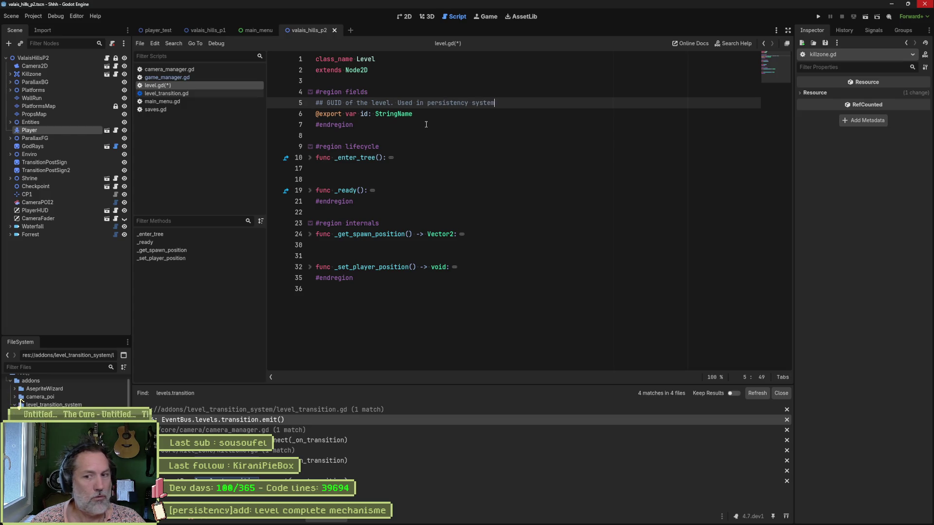
pyautogui.hotkey('ctrl', 's')
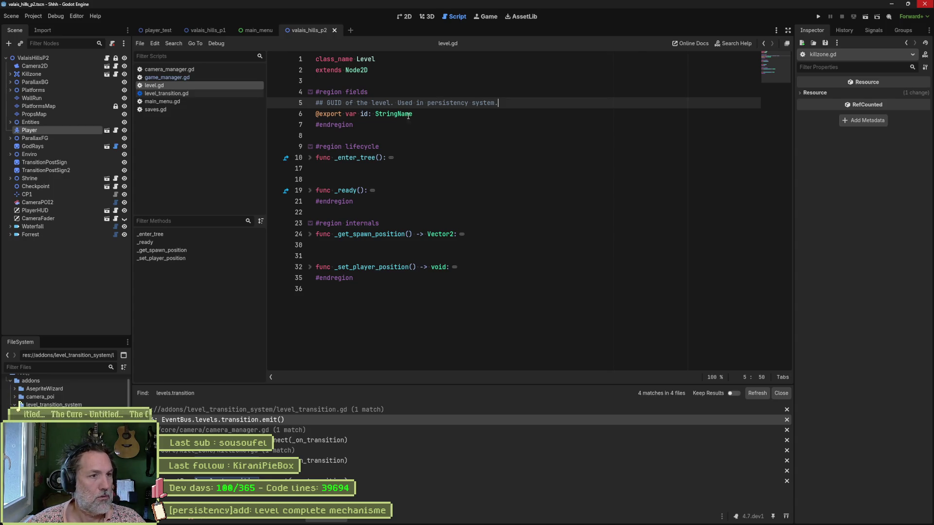
# Try changing the id field's StringName type to guid, then revert it and save.
pyautogui.doubleClick(388, 116)
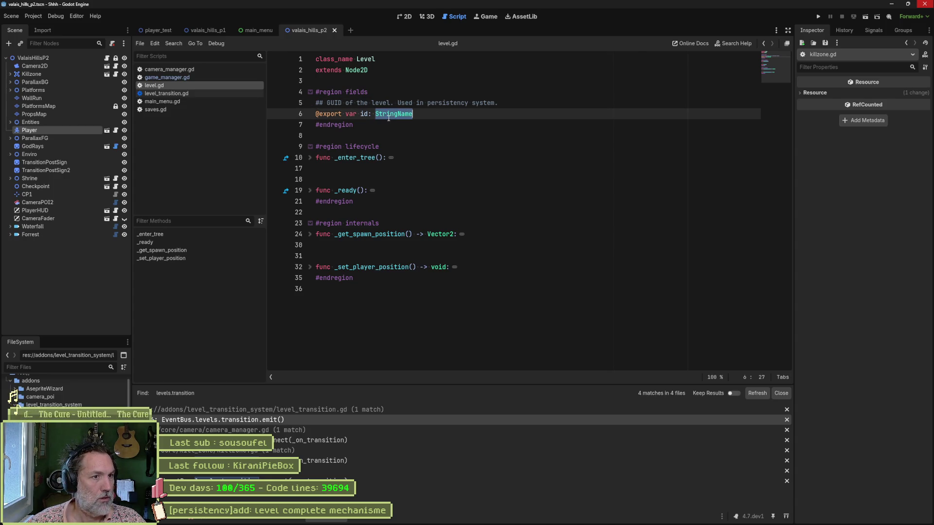
pyautogui.write('guid')
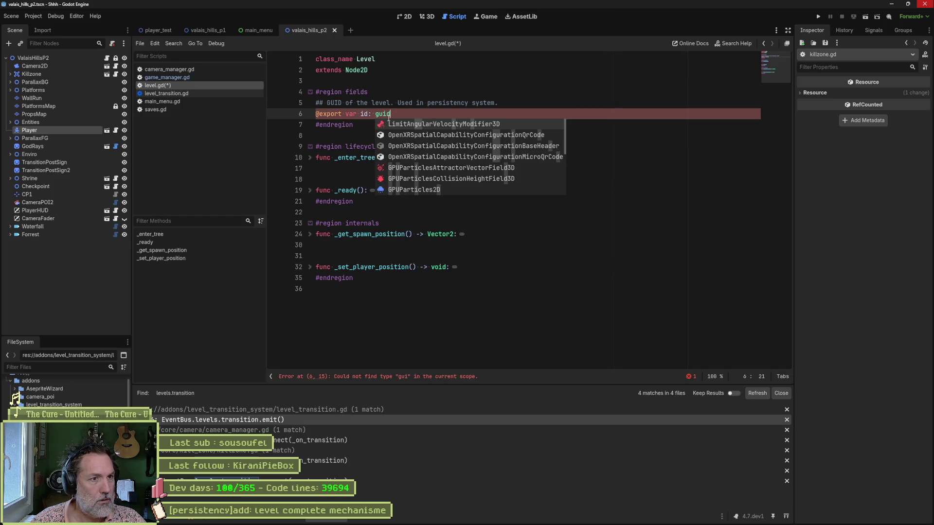
pyautogui.hotkey('ctrl', 'z')
pyautogui.hotkey('ctrl', 's')
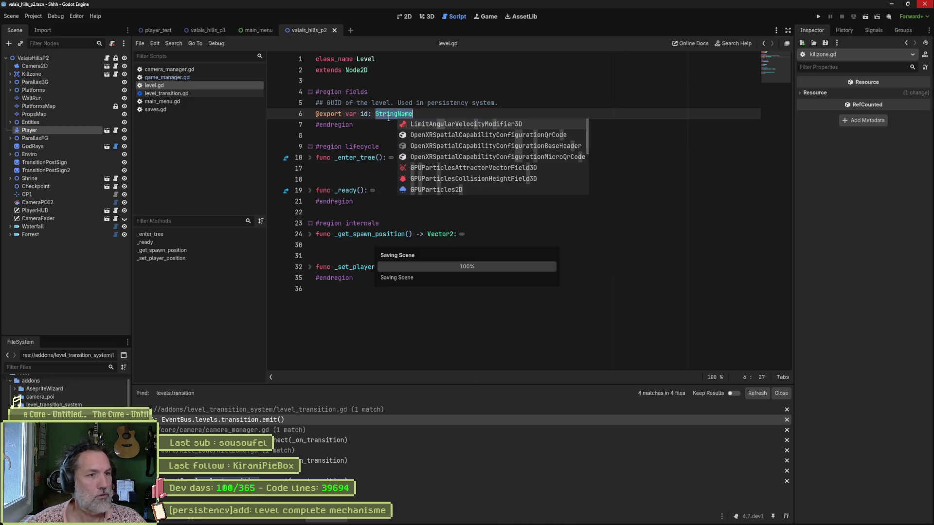
# Reword the comment to 'Name of the level. Used by persistency system.' and save.
pyautogui.click(397, 126)
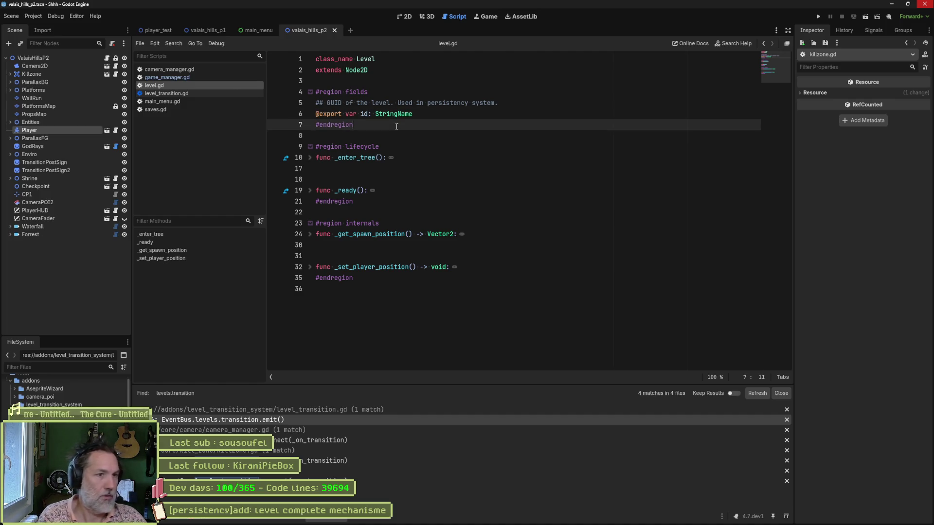
pyautogui.doubleClick(335, 101)
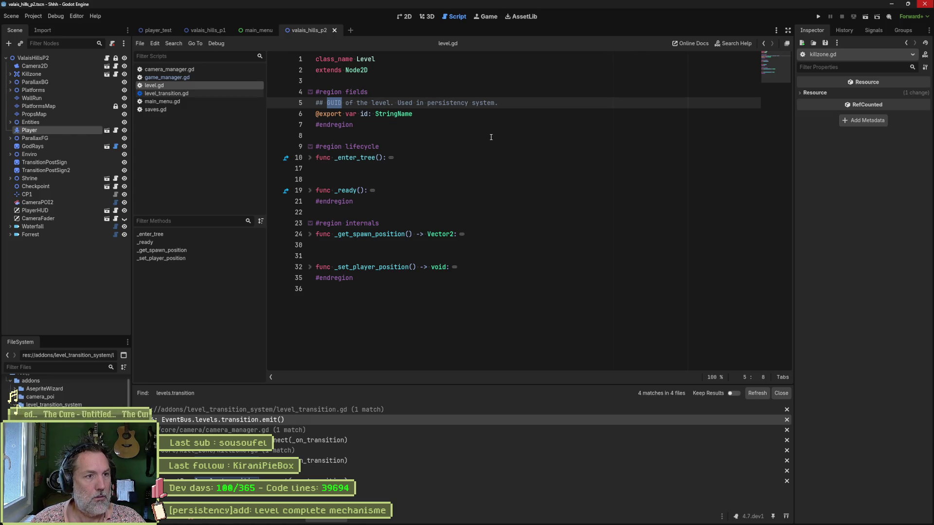
pyautogui.write('Name')
pyautogui.hotkey('ctrl', 's')
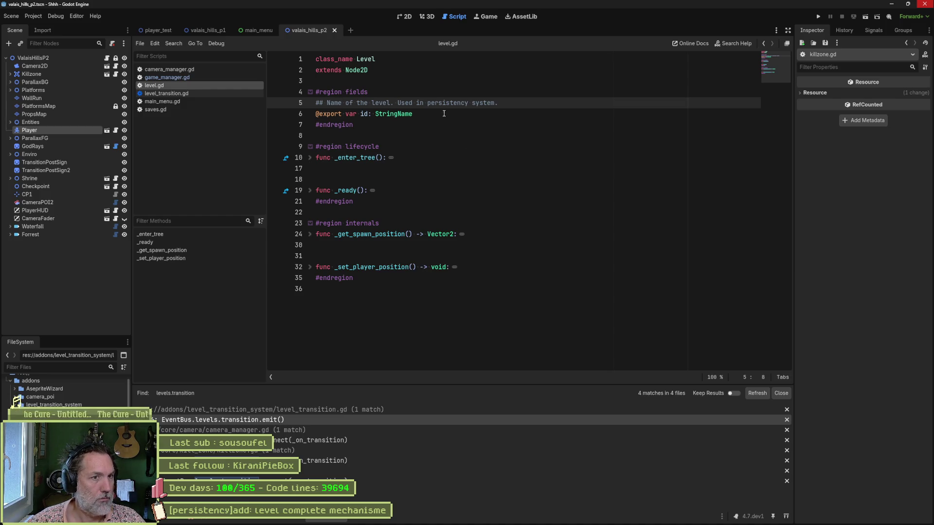
pyautogui.click(424, 102)
pyautogui.press('BackSpace')
pyautogui.press('BackSpace')
pyautogui.write('by')
pyautogui.hotkey('ctrl', 's')
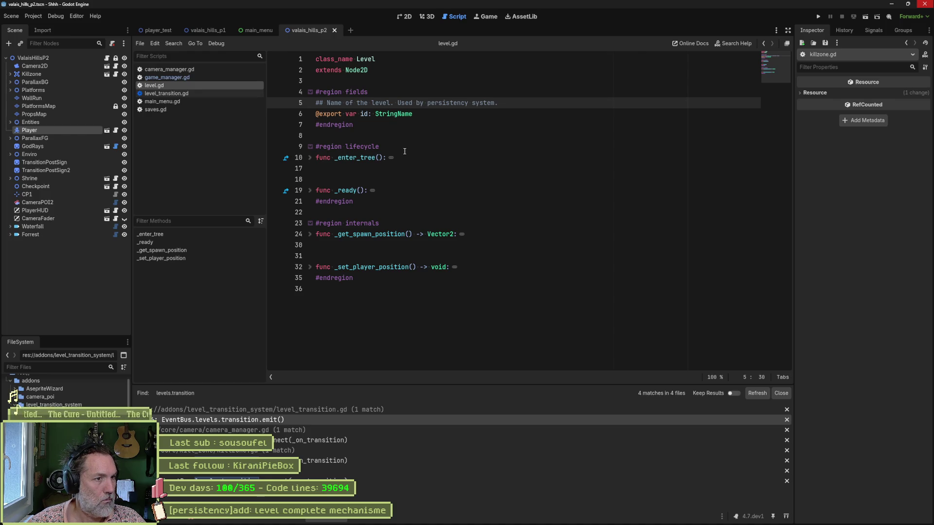
pyautogui.click(196, 94)
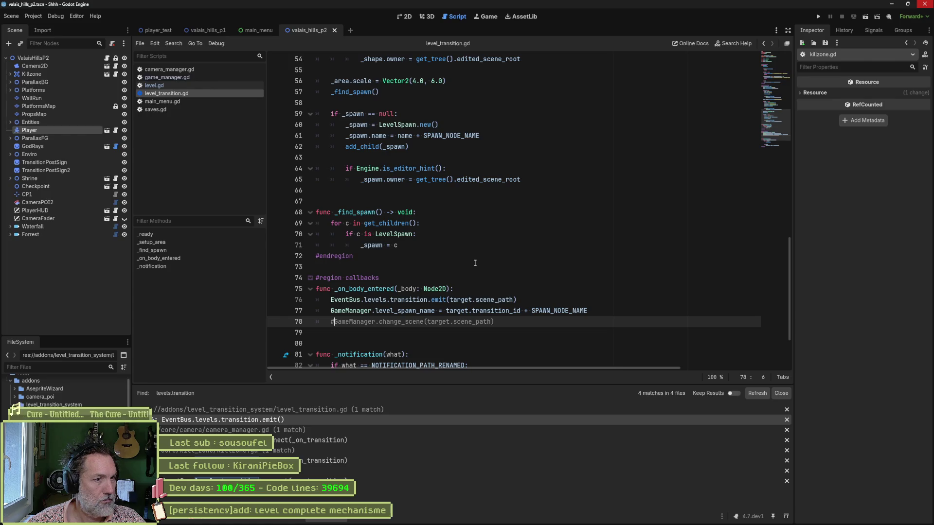
# Comment out the GameManager spawn-name assignment on line 77 of level_transition.gd.
pyautogui.scroll(-1, 475, 265)
pyautogui.click(440, 279)
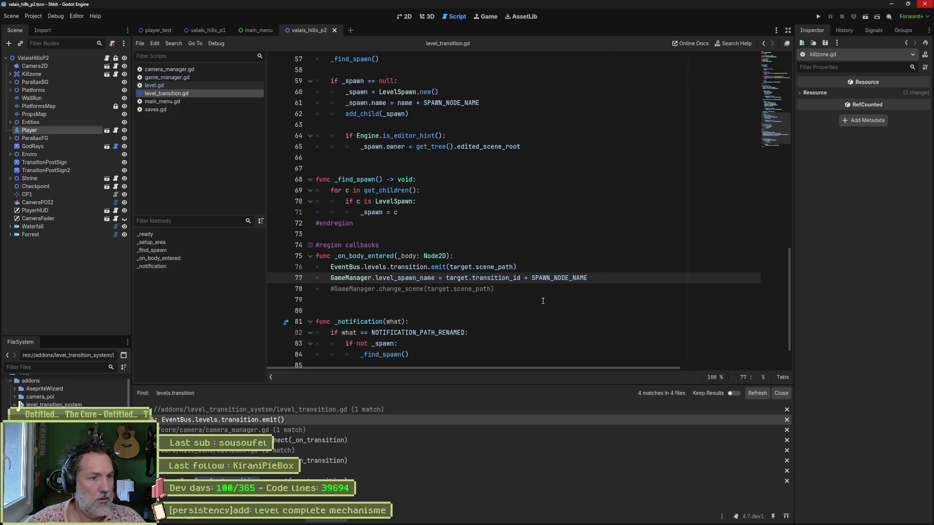
pyautogui.write('#')
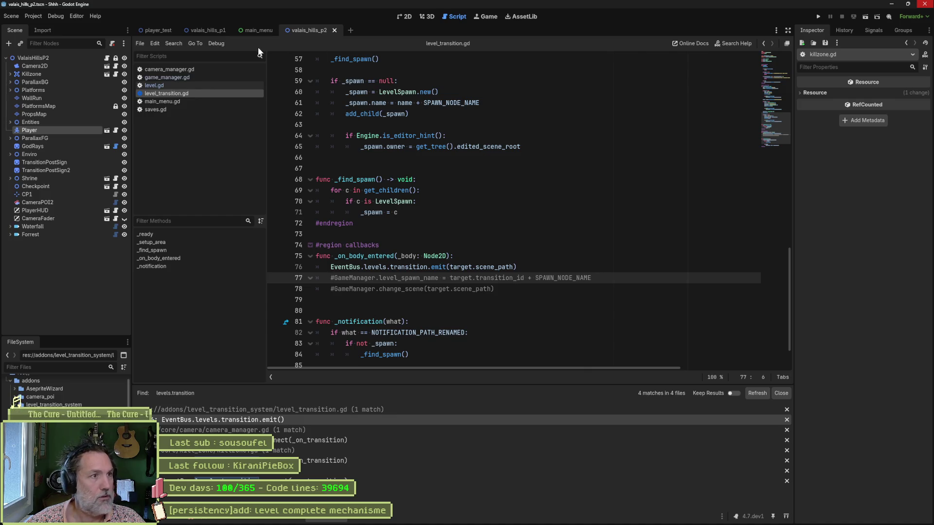
# Run the valais_hills_p1 scene with F6 to test the transition, then stop it.
pyautogui.click(212, 31)
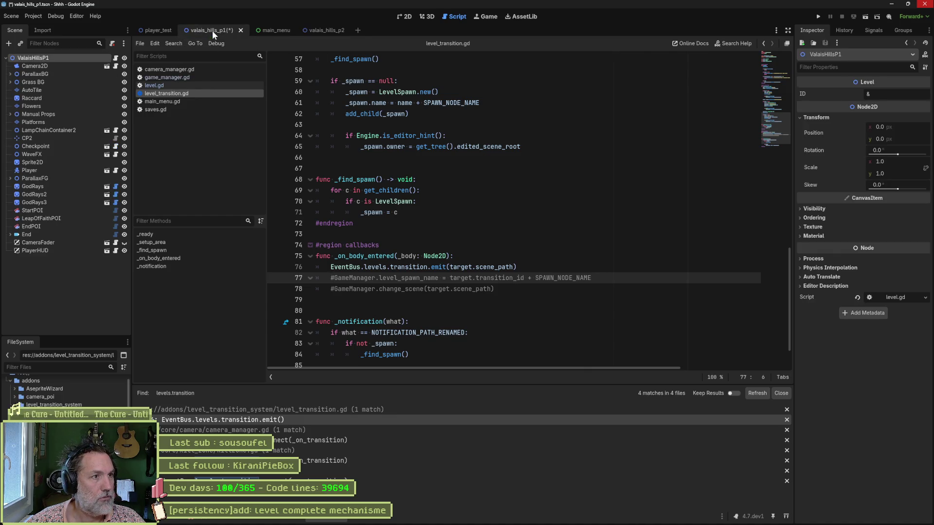
pyautogui.press('F6')
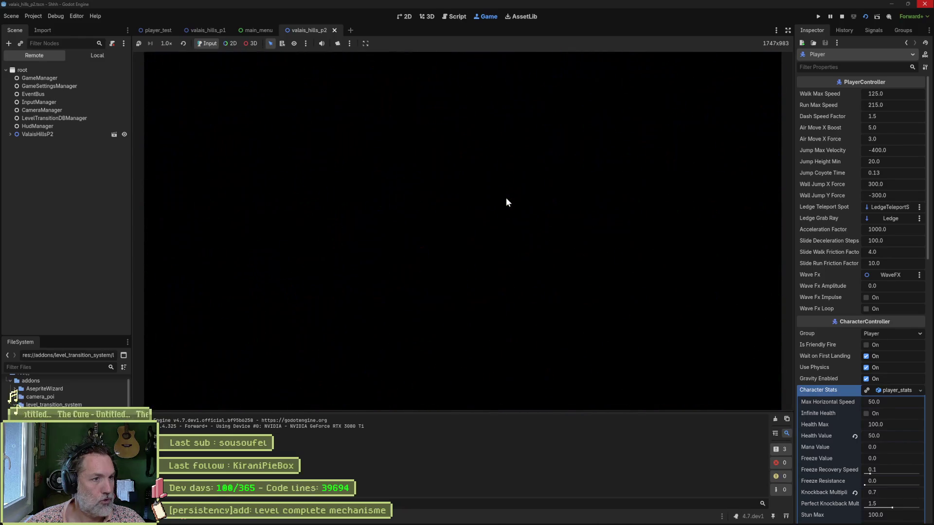
pyautogui.press('F8')
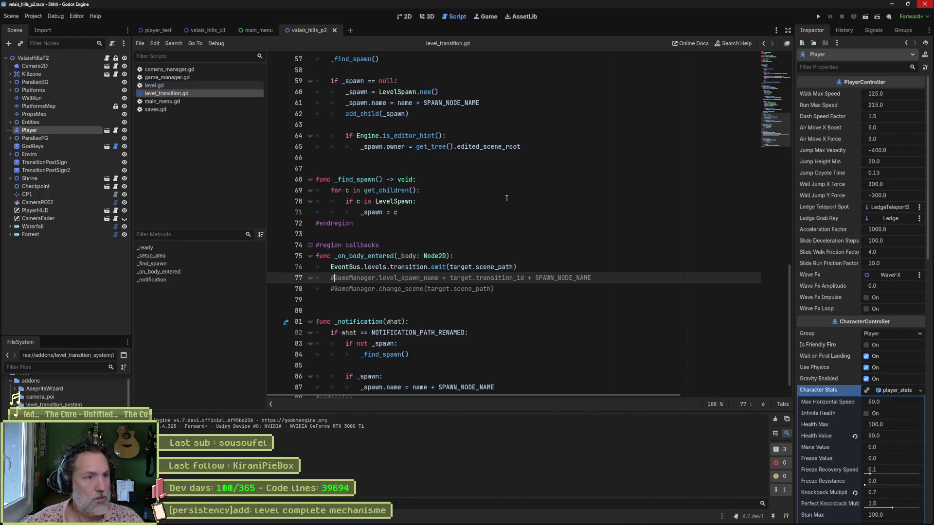
# Search the project for GameManager.change_scene uses, then delete the commented change_scene line and save.
pyautogui.press('Down')
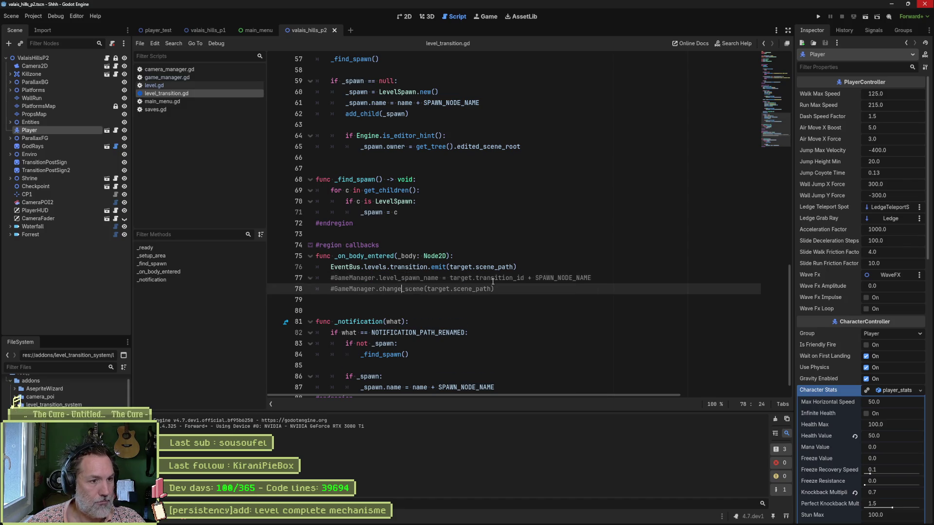
pyautogui.hotkey('ctrl', 'shift', 'k')
pyautogui.hotkey('ctrl', 's')
pyautogui.hotkey('ctrl', 'z')
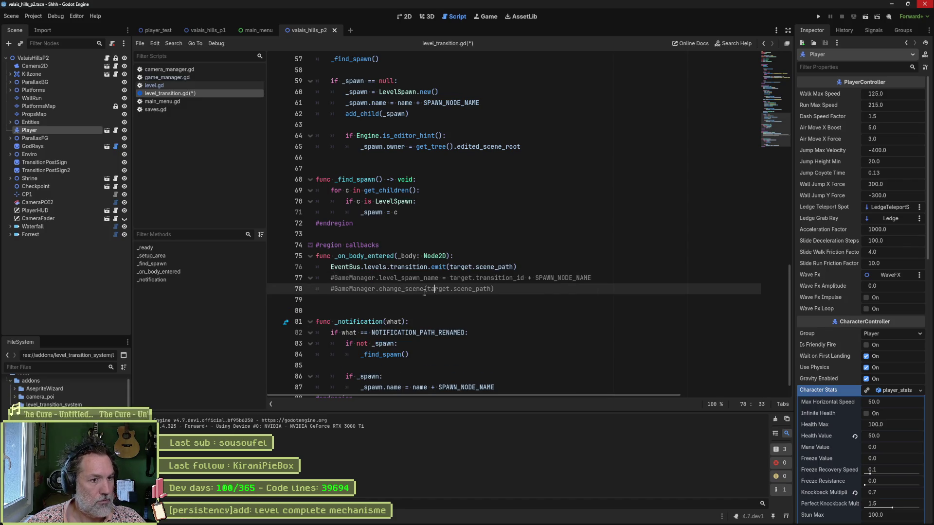
pyautogui.moveTo(335, 290); pyautogui.dragTo(450, 290)
pyautogui.hotkey('ctrl', 'shift', 'f')
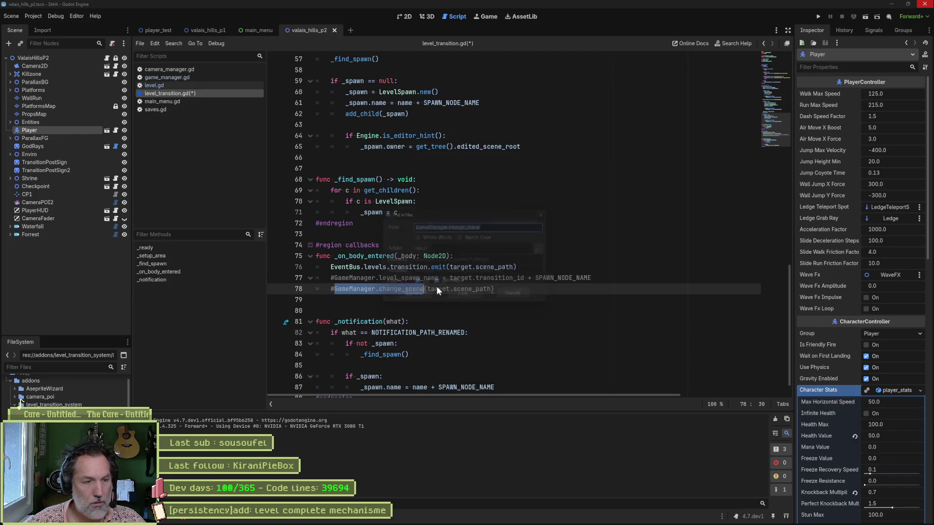
pyautogui.click(462, 301)
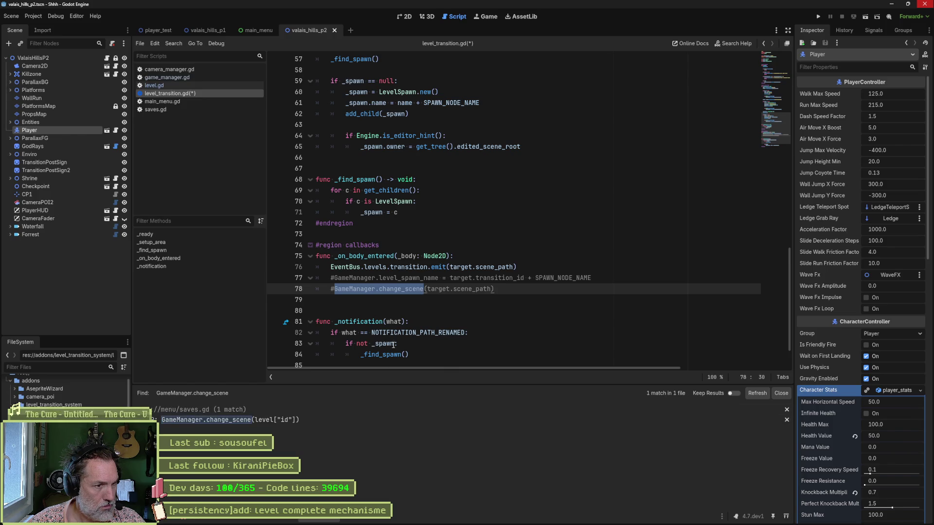
pyautogui.click(406, 290)
pyautogui.hotkey('ctrl', 'shift', 'k')
pyautogui.hotkey('ctrl', 's')
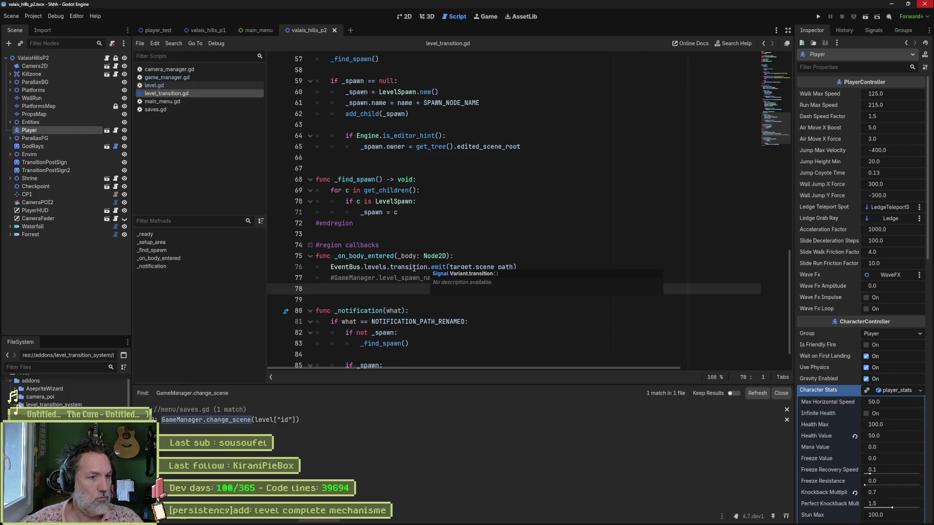
# Find all uses of EventBus.levels.transition and open the game_manager.gd match.
pyautogui.moveTo(337, 267); pyautogui.dragTo(430, 269)
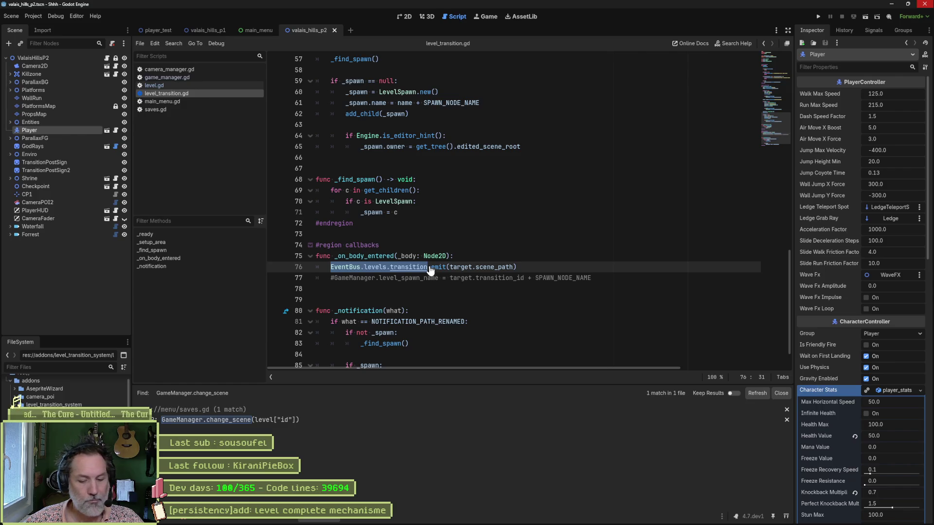
pyautogui.hotkey('ctrl', 'shift', 'f')
pyautogui.click(491, 299)
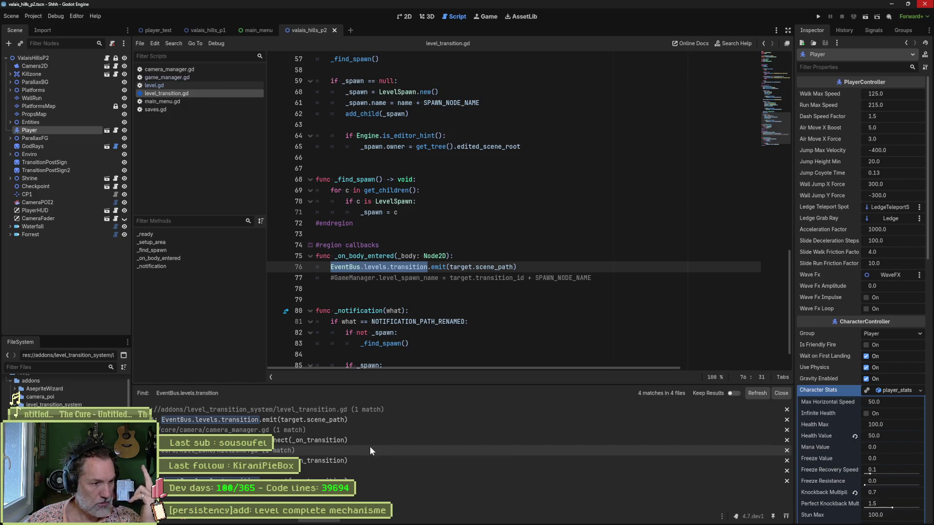
pyautogui.click(336, 481)
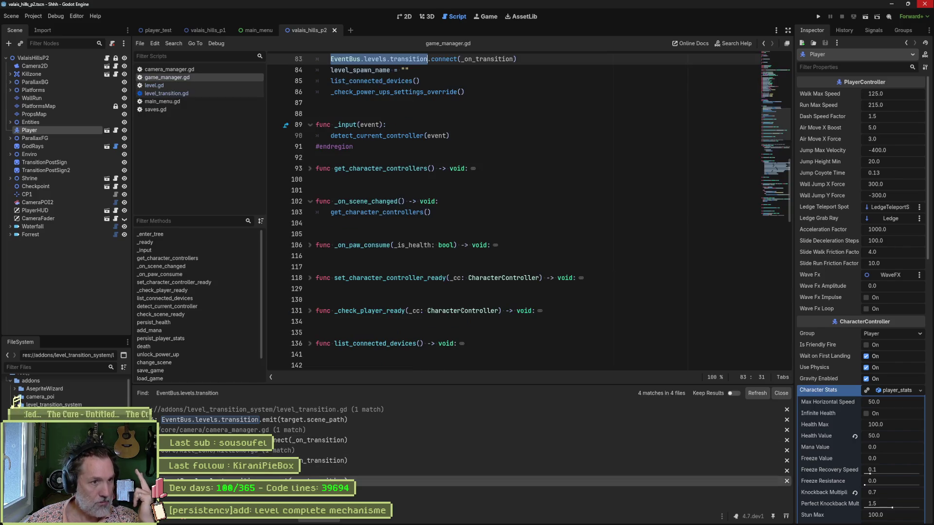
# Jump to the _on_transition handler at line 255 and select its _scene_path: String parameter.
pyautogui.keyDown('ctrl'); pyautogui.click(487, 59); pyautogui.keyUp('ctrl')
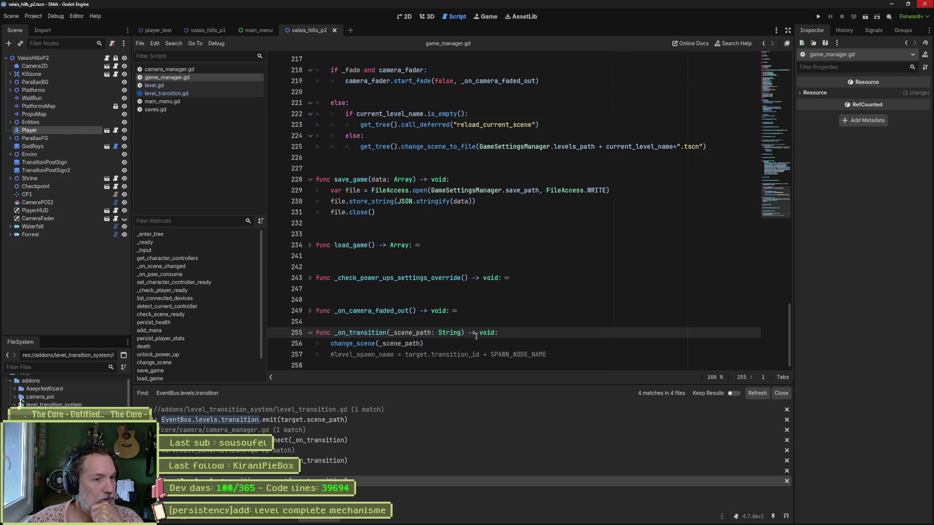
pyautogui.moveTo(462, 332); pyautogui.dragTo(390, 332)
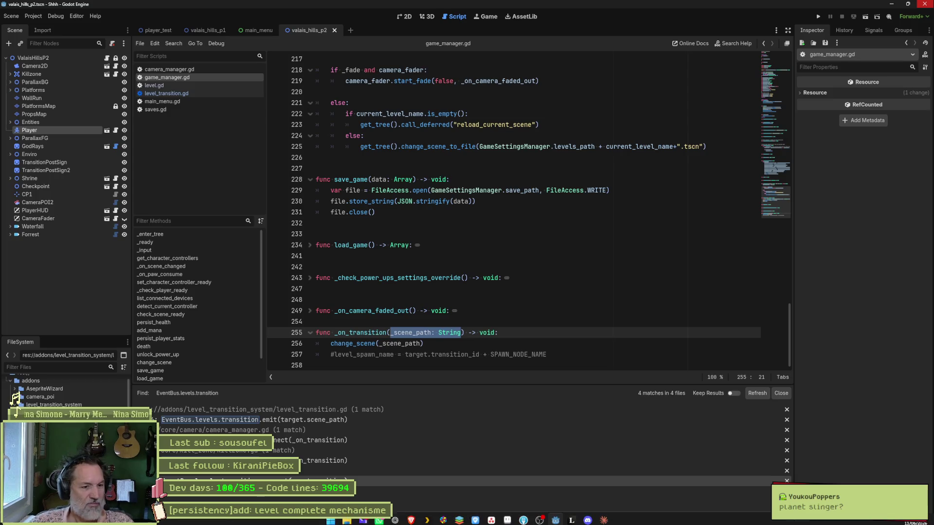
pyautogui.click(459, 517)
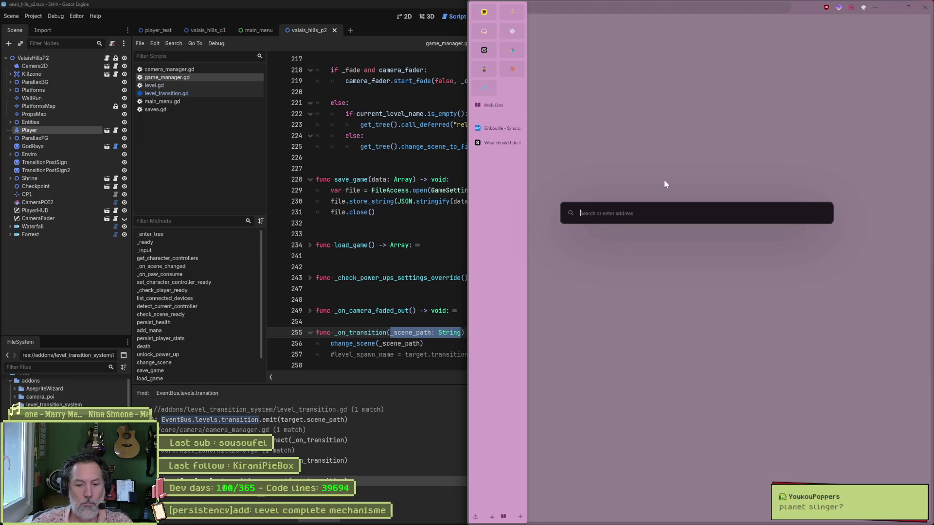
# Search DuckDuckGo videos for 'planet slinger game' and open the Planet S colony builder video.
pyautogui.write('planet slinger game')
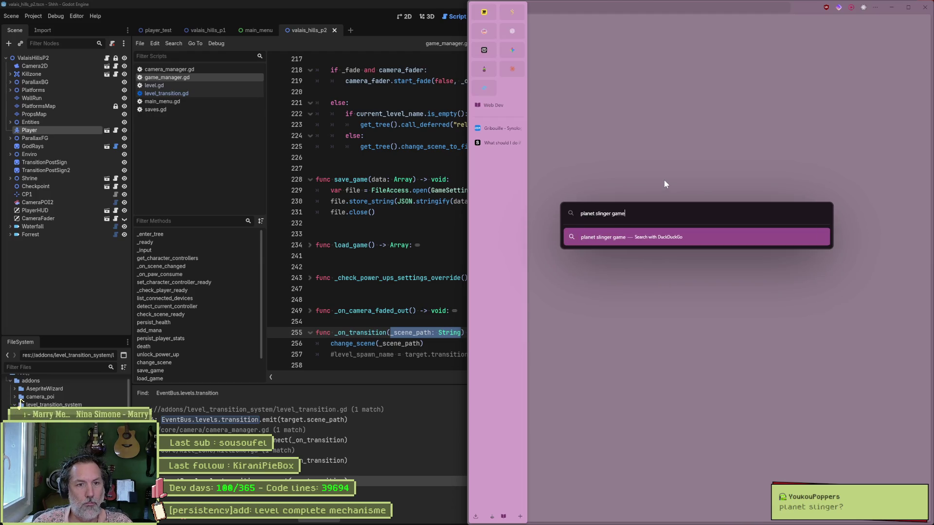
pyautogui.press('Return')
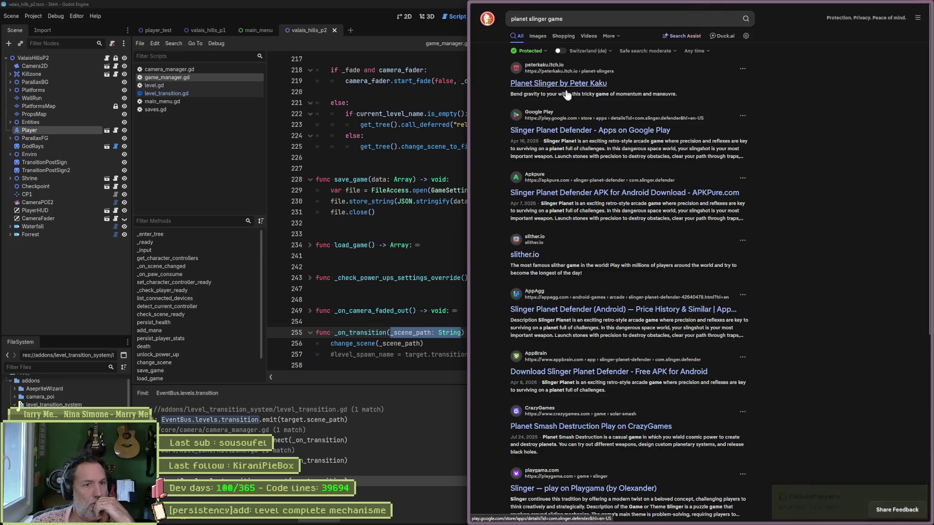
pyautogui.click(588, 36)
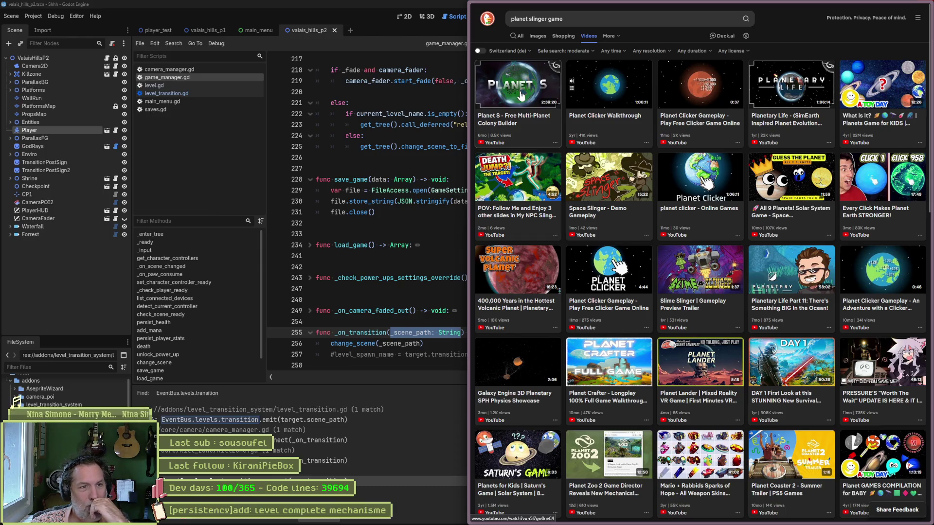
pyautogui.click(682, 250)
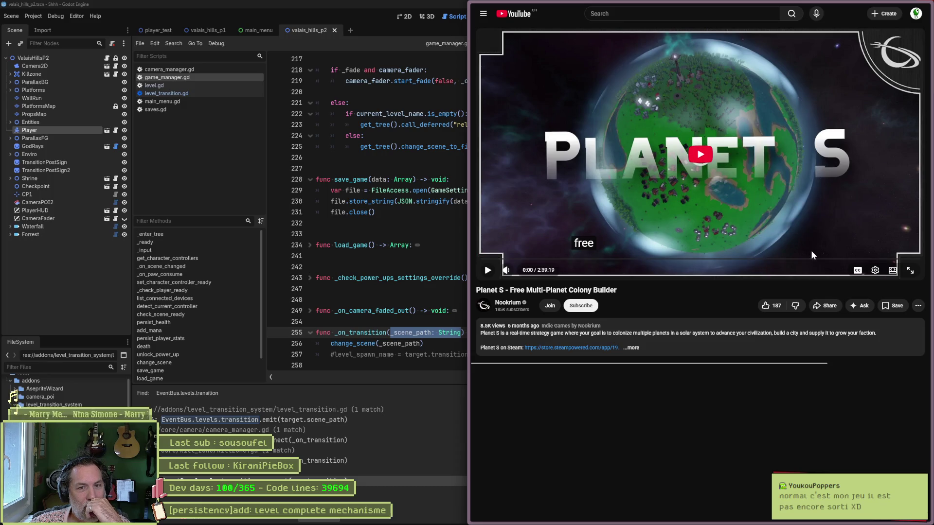
# Play the Planet S video fullscreen for a while, then go back to the video results.
pyautogui.click(910, 270)
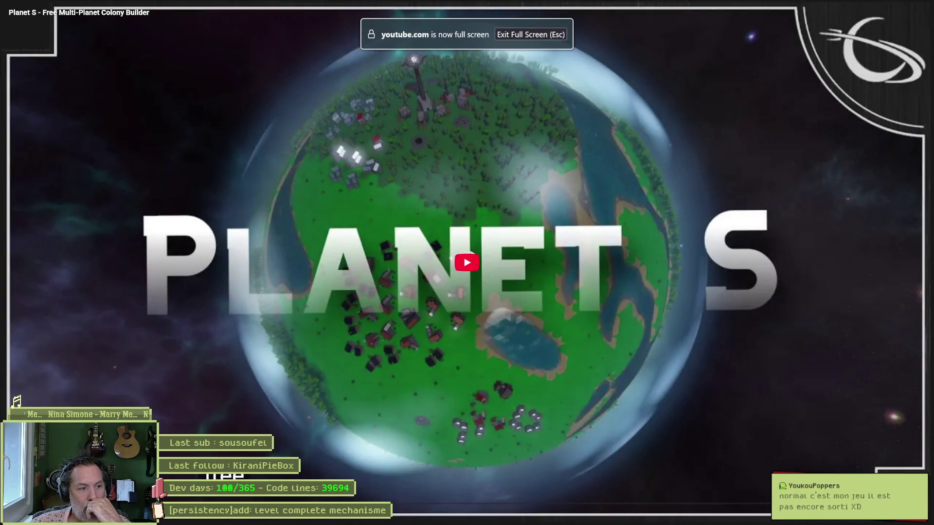
pyautogui.press('space')
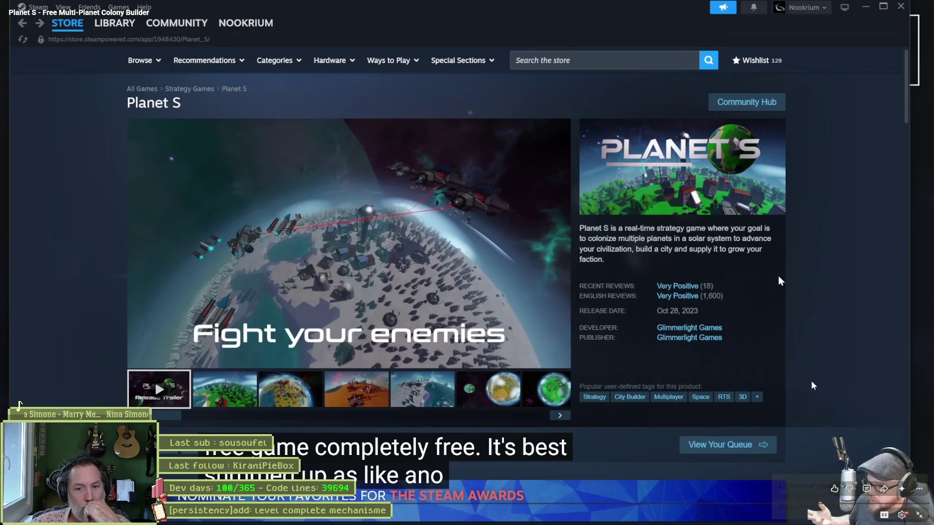
pyautogui.moveTo(884, 499)
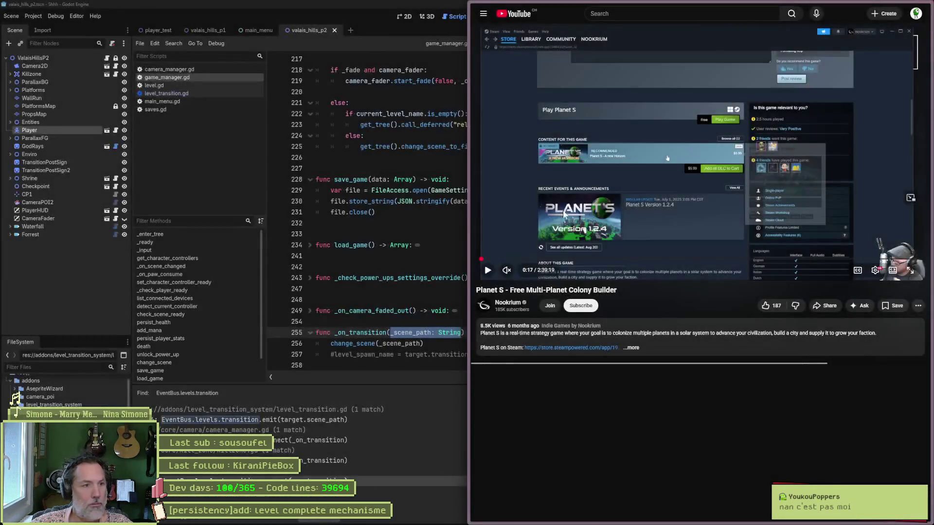
pyautogui.hotkey('alt', 'Left')
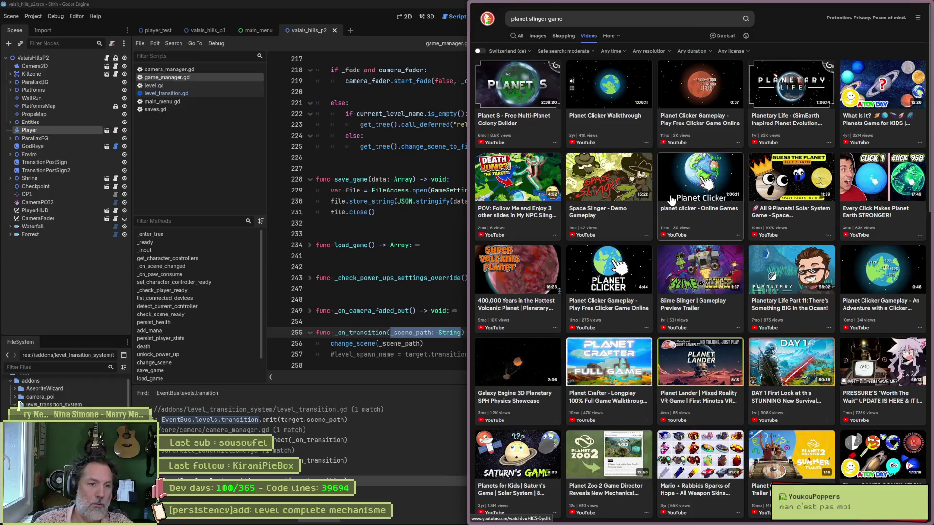
# Start and dismiss a new web address entry, then switch over to Discord.
pyautogui.hotkey('ctrl', 't')
pyautogui.write('speedrun.com/')
pyautogui.press('Escape')
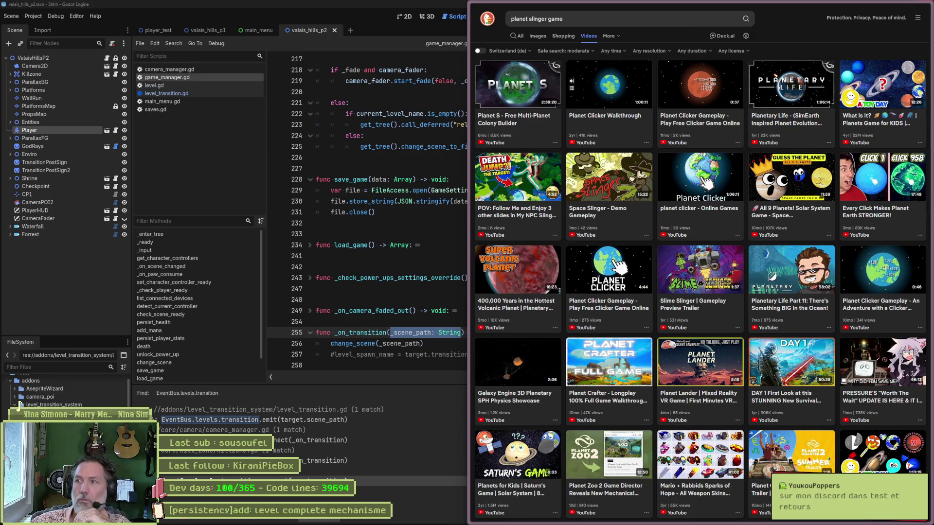
pyautogui.hotkey('alt', 'Tab')
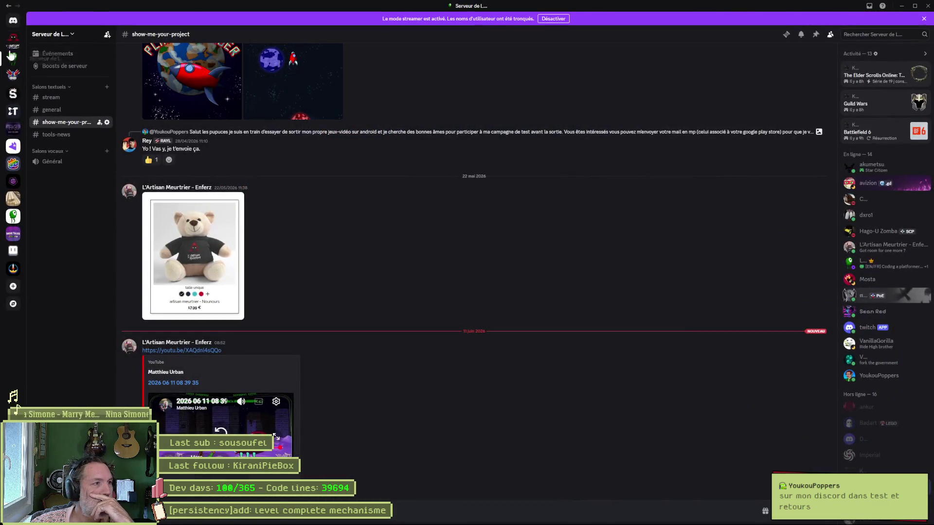
# Open the game server's tests-et-retours channel and play the tester's 07:32 gameplay clip.
pyautogui.click(13, 74)
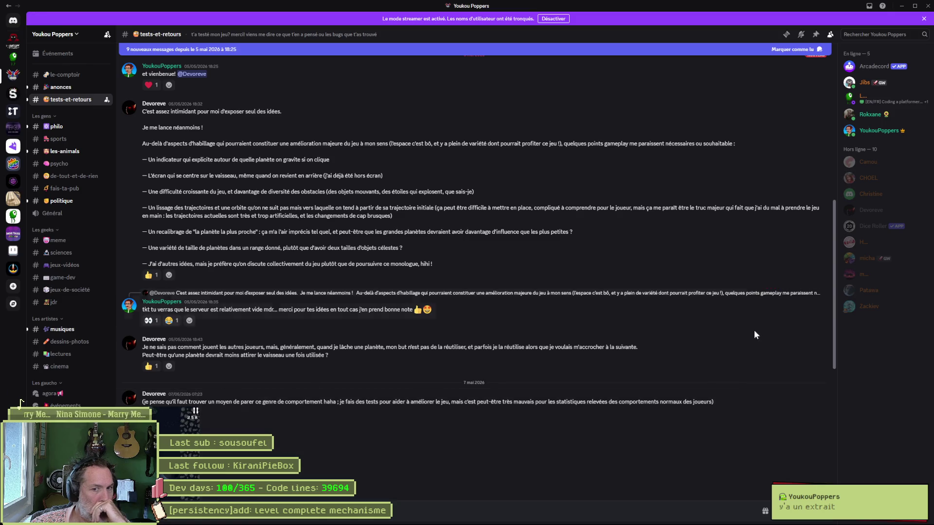
pyautogui.scroll(-5, 439, 392)
pyautogui.click(171, 383)
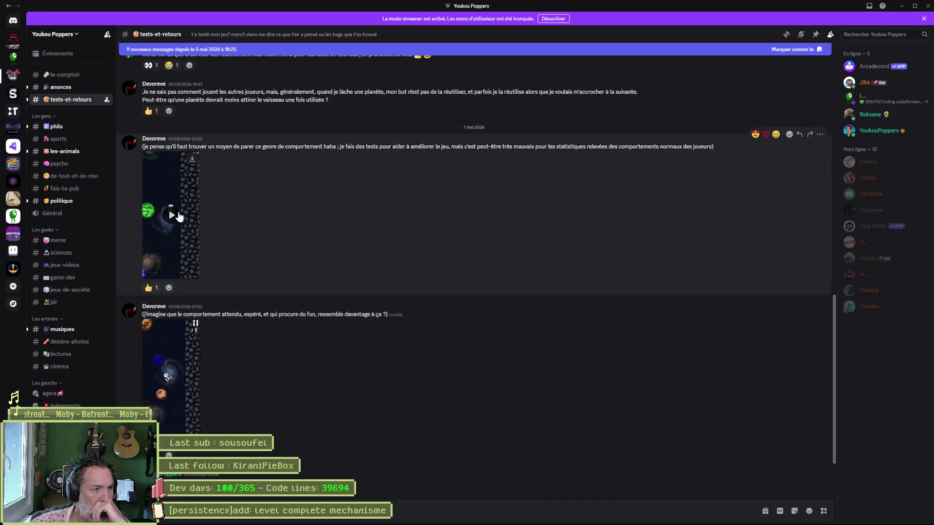
# Play the earlier 07:23 gameplay clip, then switch back to Godot and the browser.
pyautogui.click(172, 214)
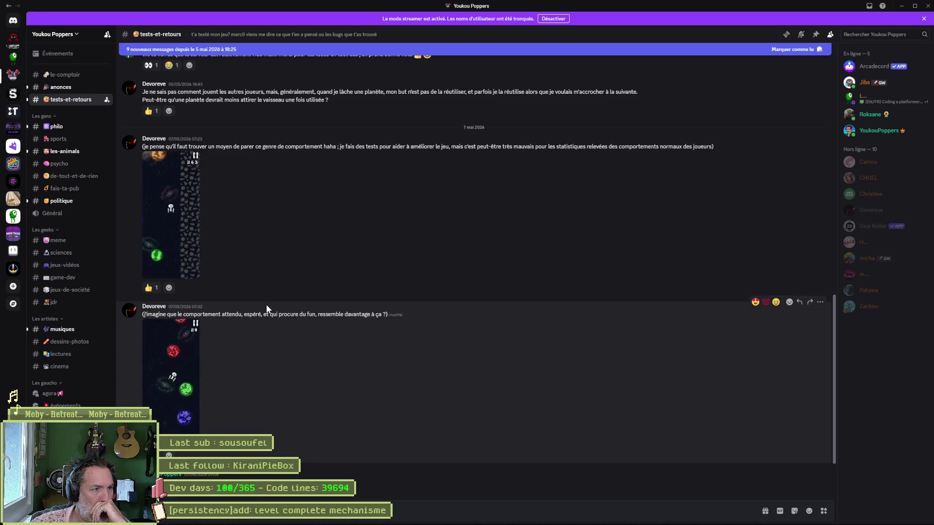
pyautogui.scroll(-2, 282, 321)
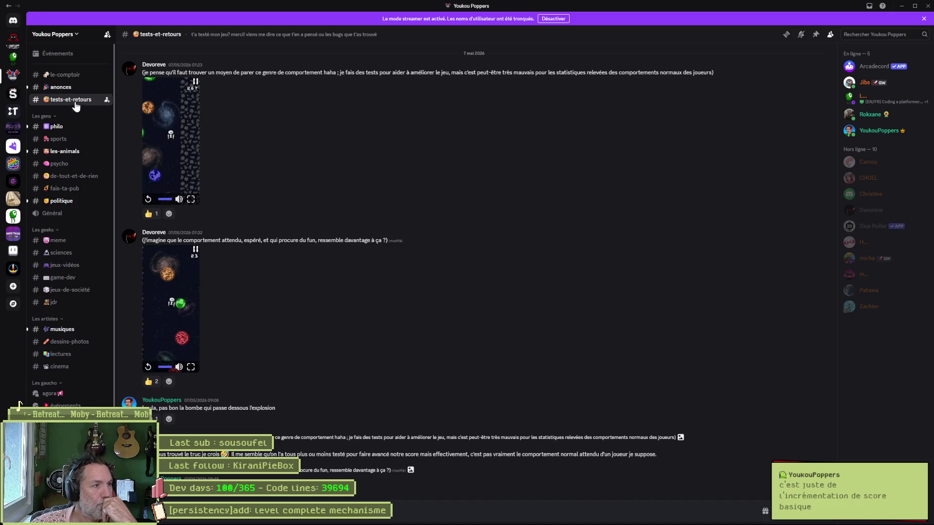
pyautogui.hotkey('alt', 'Tab')
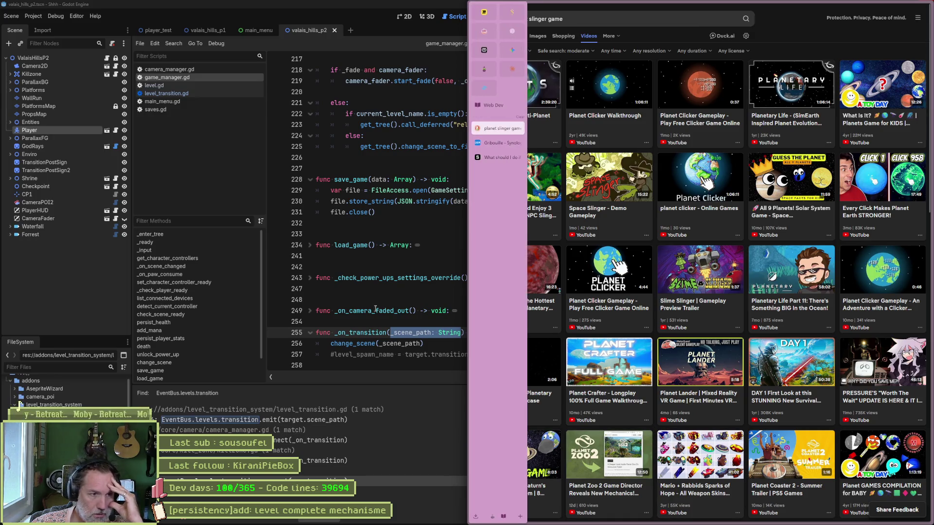
# Return from the 'planet slinger game' video results to game_manager.gd in the Godot editor.
pyautogui.click(374, 299)
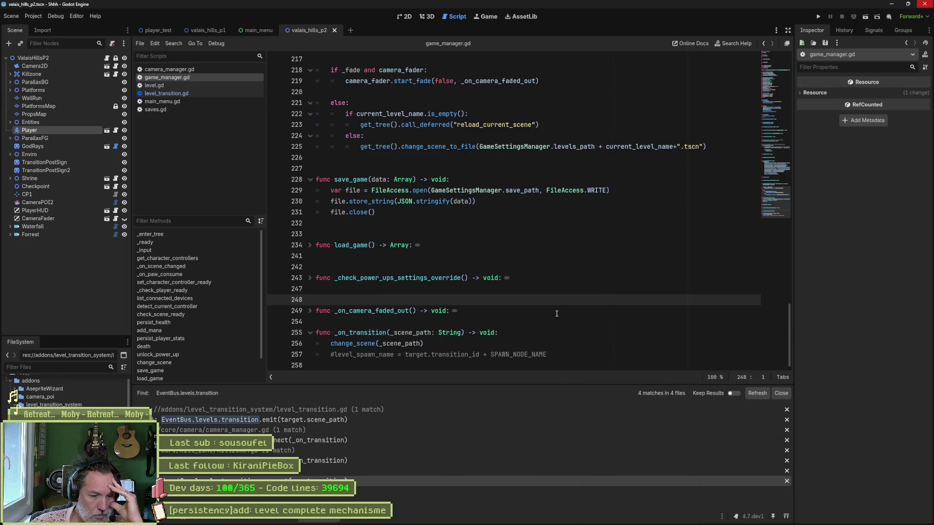
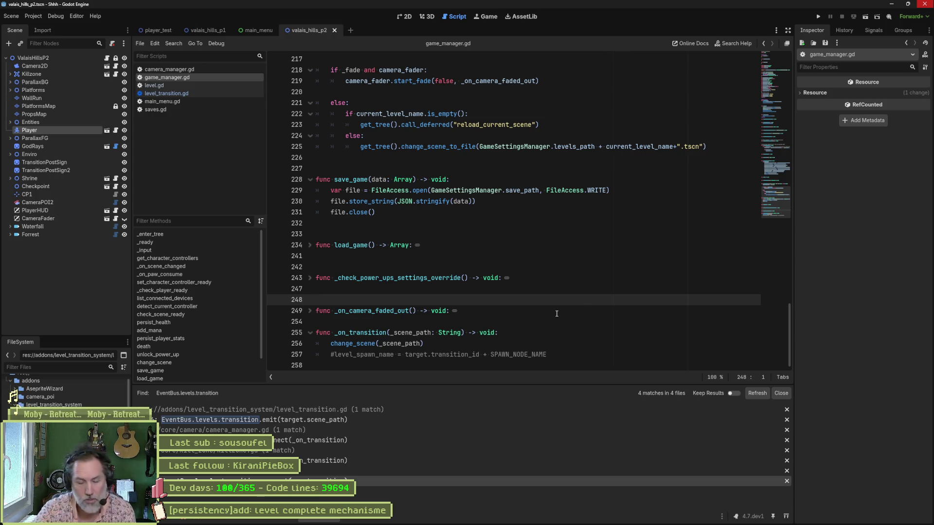
# Add a blank line at line 254 above _on_transition and save game_manager.gd.
pyautogui.press('Down')
pyautogui.press('Down')
pyautogui.press('Return')
pyautogui.hotkey('ctrl', 's')
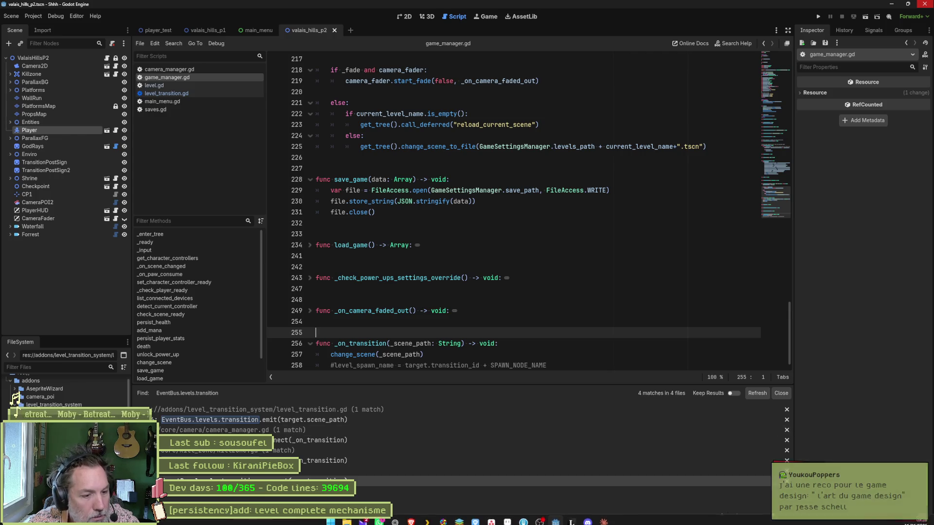
# Search the web for 'sl-art du game design jesse schell' in the browser.
pyautogui.moveTo(387, 523)
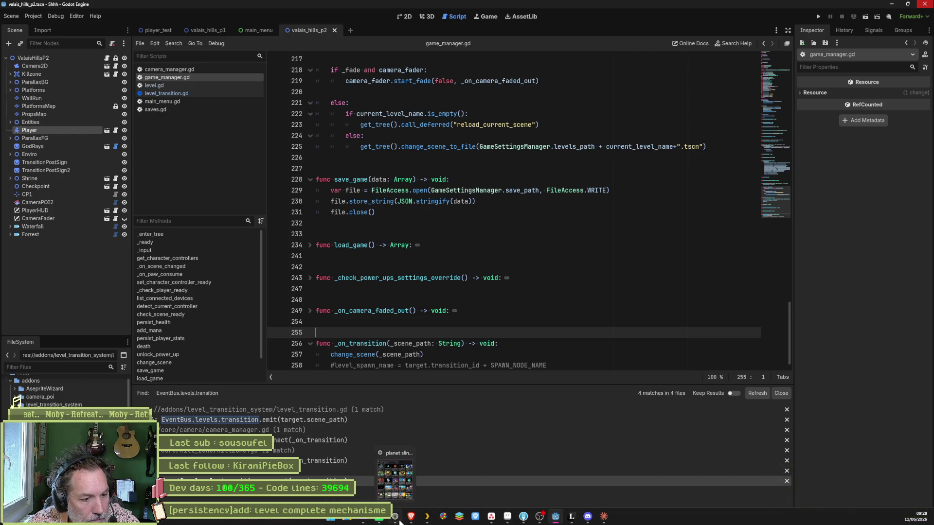
pyautogui.click(407, 462)
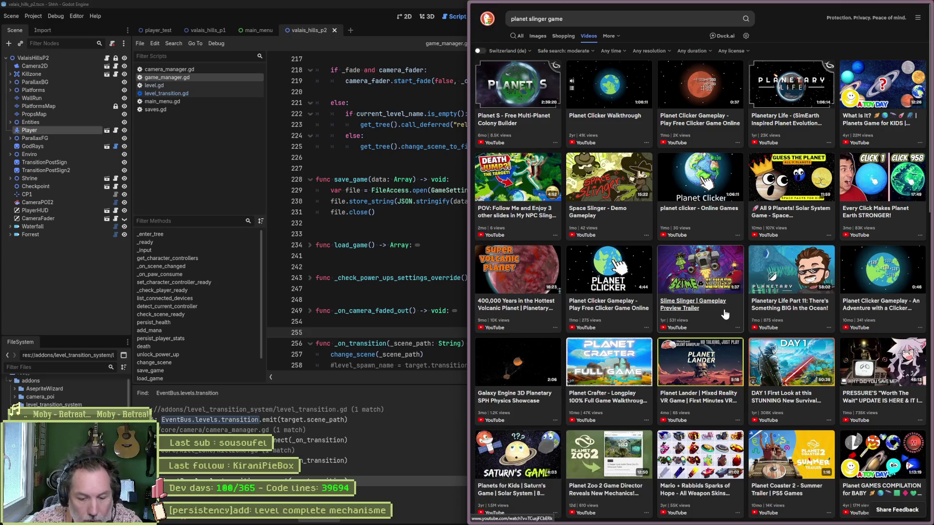
pyautogui.hotkey('ctrl', 'l')
pyautogui.write('sl-art du')
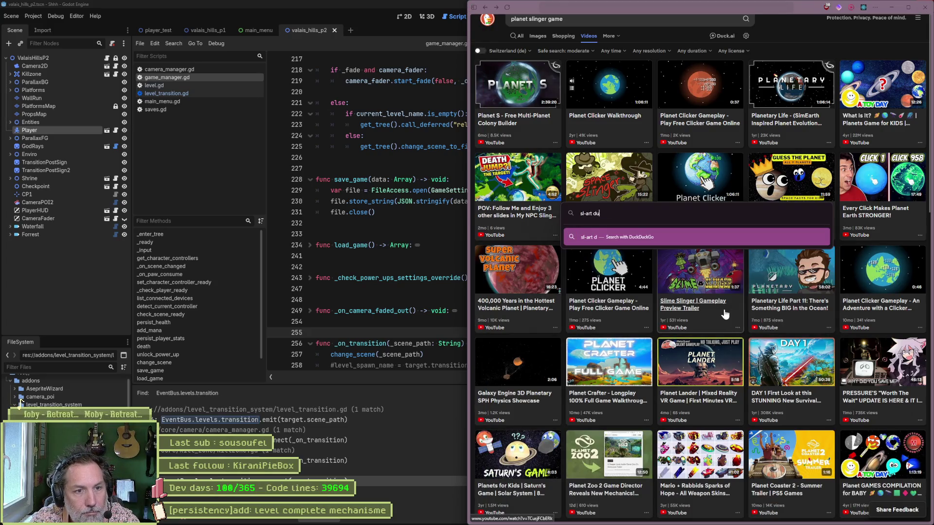
pyautogui.write(' game design jes')
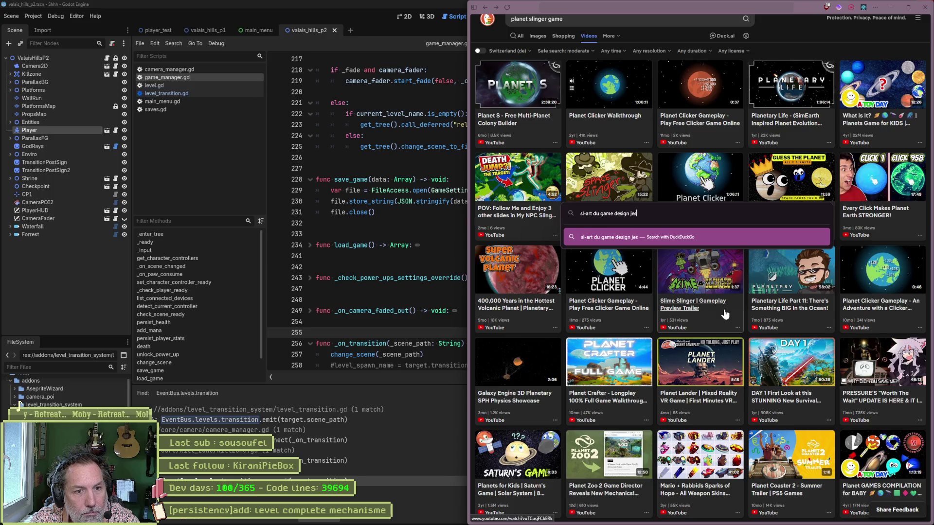
pyautogui.write('se schell')
pyautogui.press('Return')
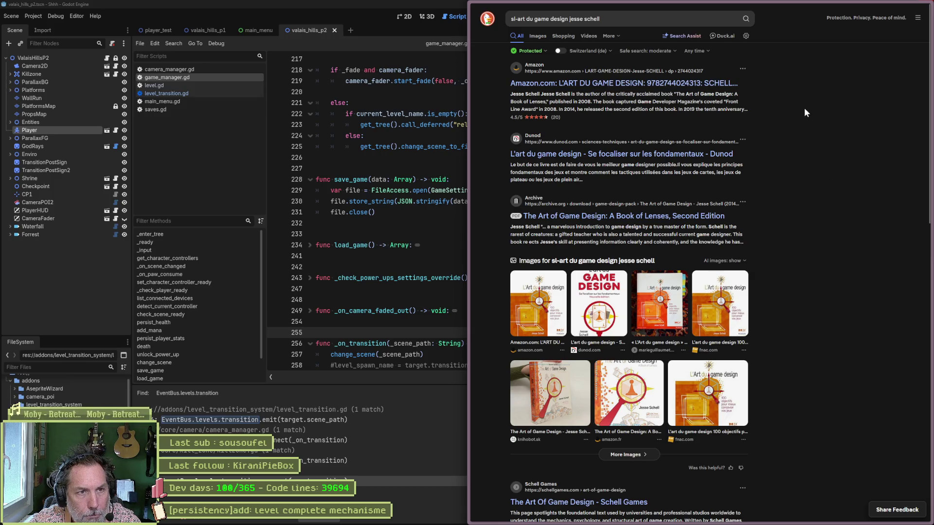
# Open ChatGPT in a new tab via 'chat'.
pyautogui.hotkey('ctrl', 't')
pyautogui.write('chat')
pyautogui.press('Return')
# Ask ChatGPT 'recommendation lecture game design' and scroll through the suggested lectures.
pyautogui.write('recommendation')
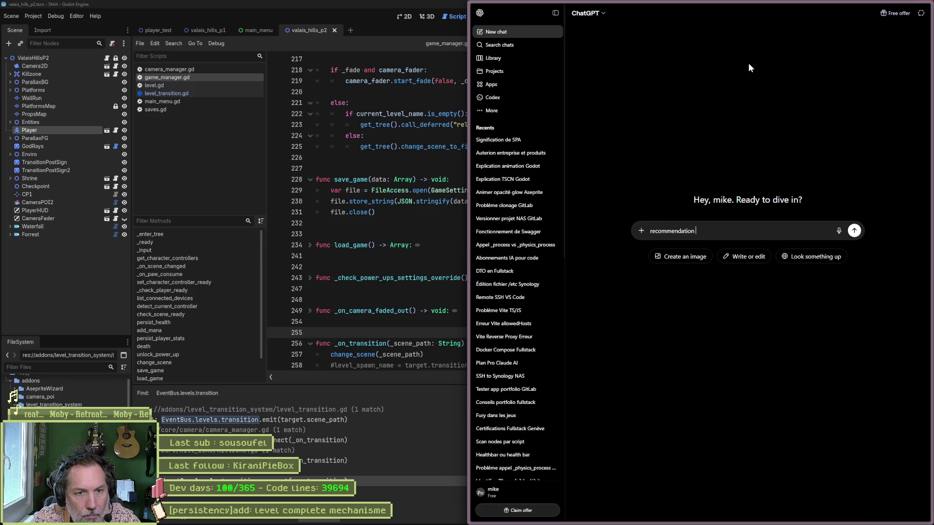
pyautogui.write(' lecture game design')
pyautogui.press('Return')
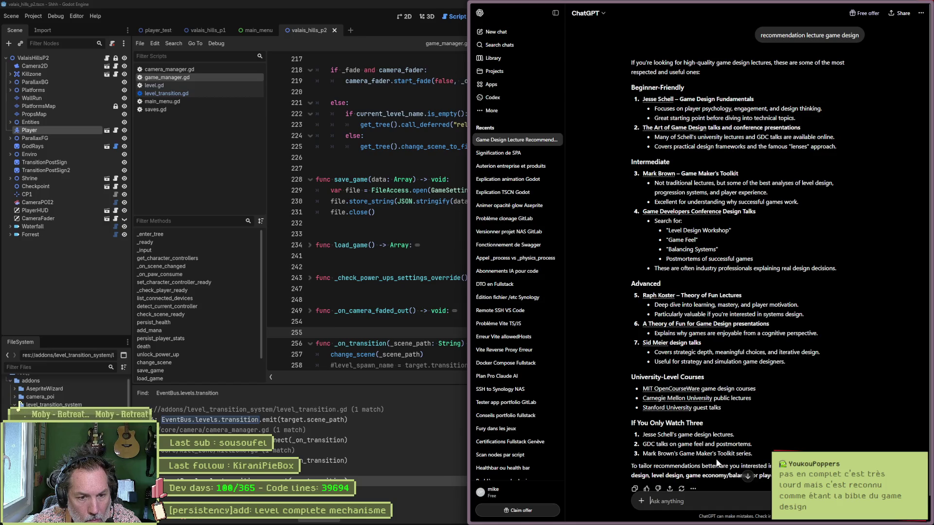
pyautogui.scroll(-1, 622, 460)
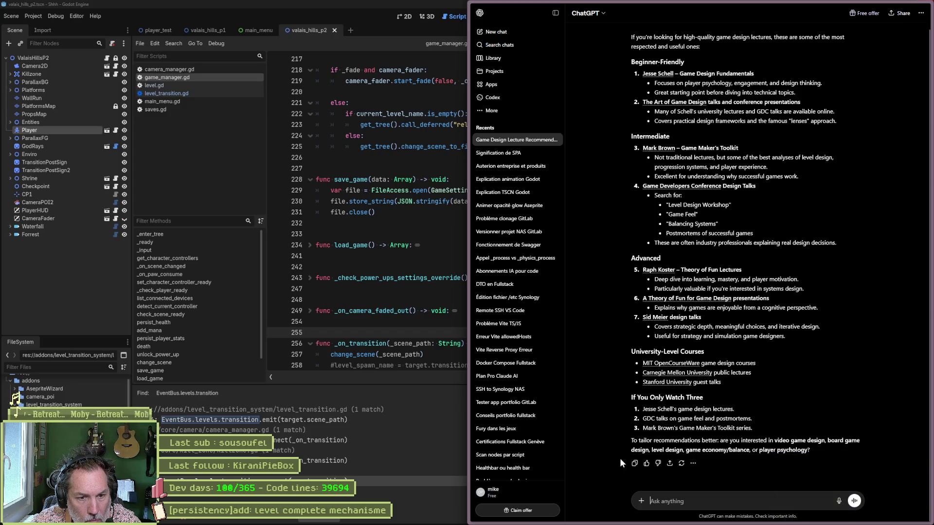
# Send the 'video game' follow-up, then close the browser and click line 242 of game_manager.gd.
pyautogui.write('video game')
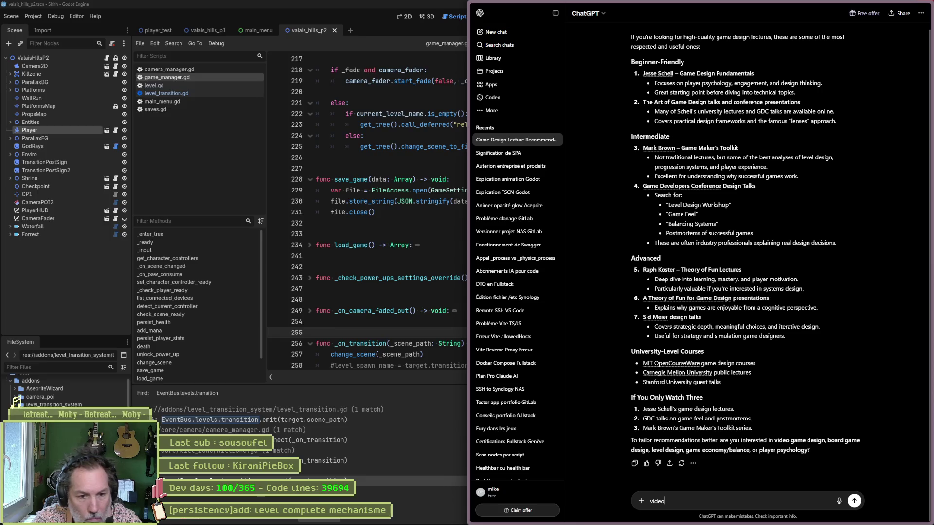
pyautogui.press('Return')
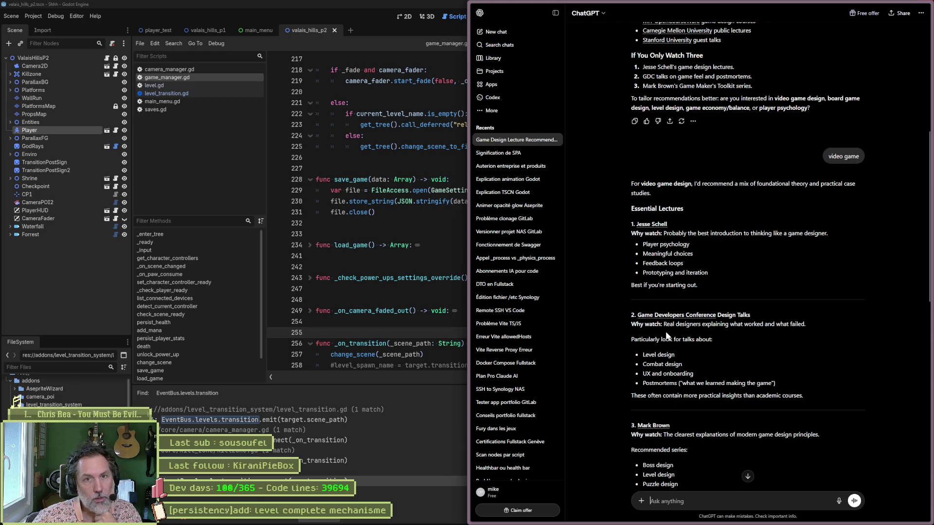
pyautogui.moveTo(903, 8)
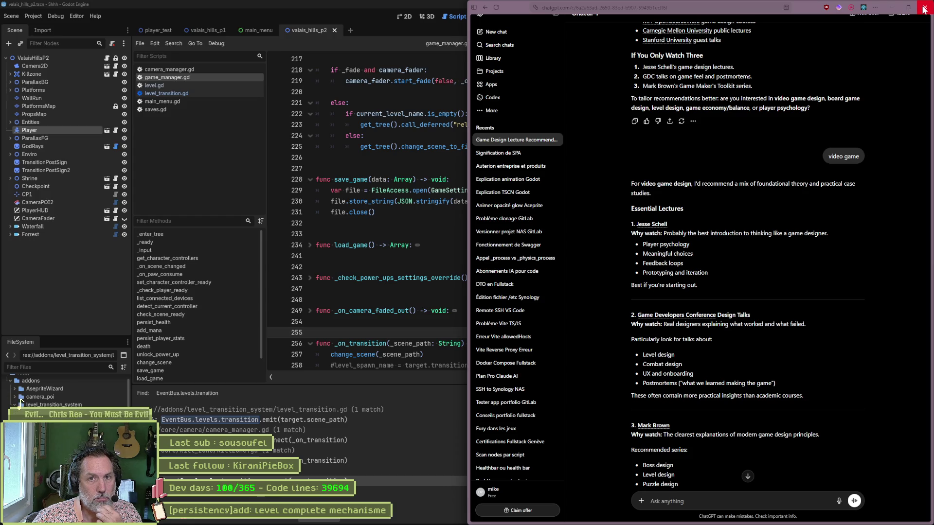
pyautogui.click(924, 8)
pyautogui.click(595, 266)
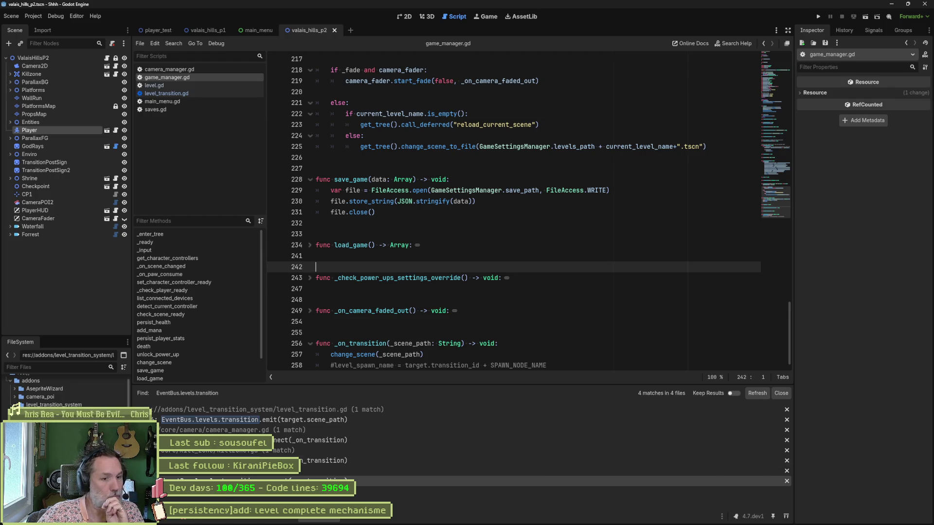
# Bring the web browser back up from the taskbar.
pyautogui.moveTo(539, 521)
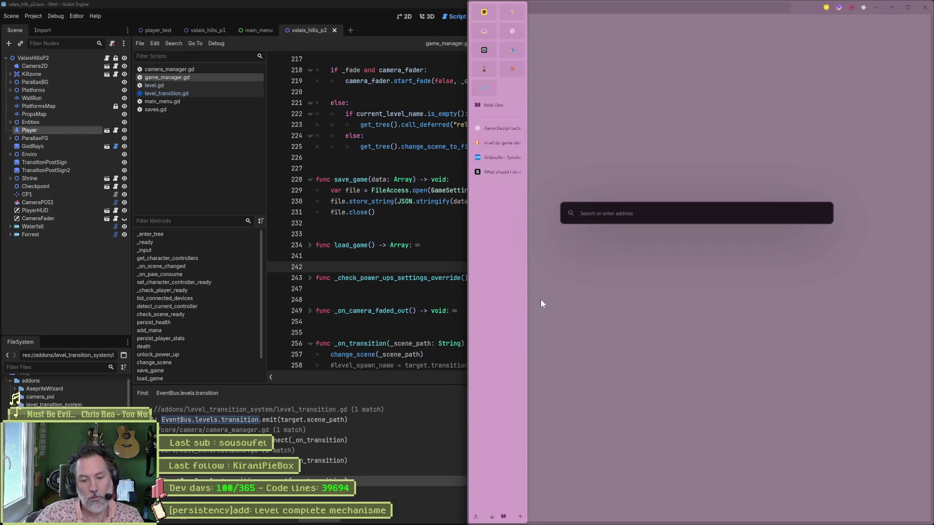
# Search DuckDuckGo videos for 'super mario' and open the SNES Super Mario All-Stars longplay.
pyautogui.write('super mario')
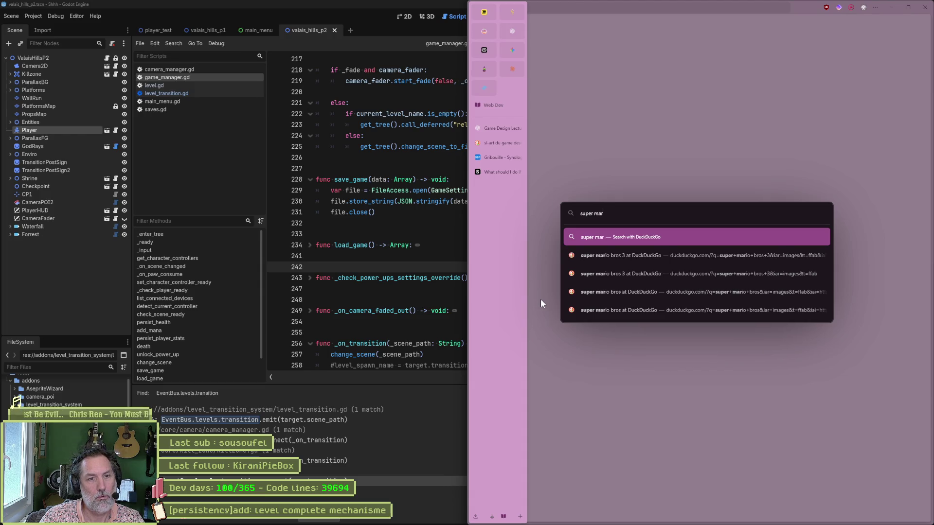
pyautogui.press('Return')
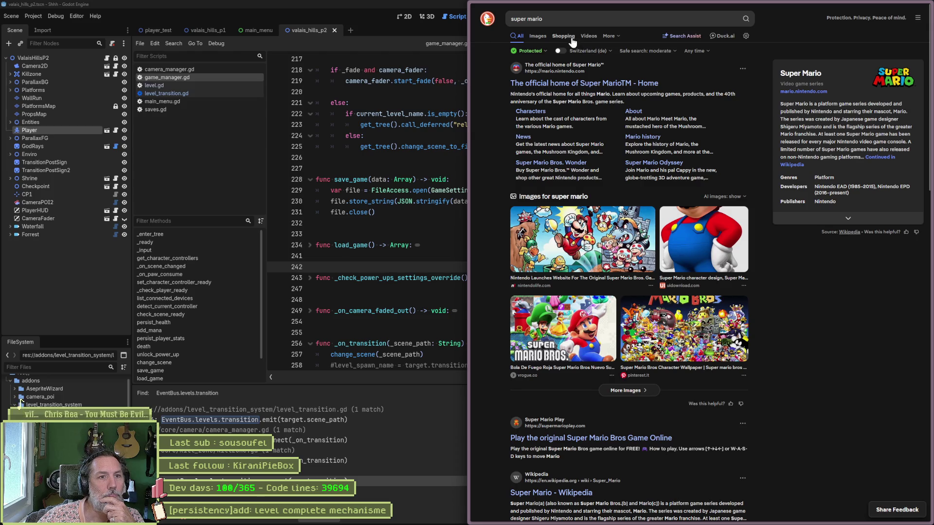
pyautogui.click(588, 36)
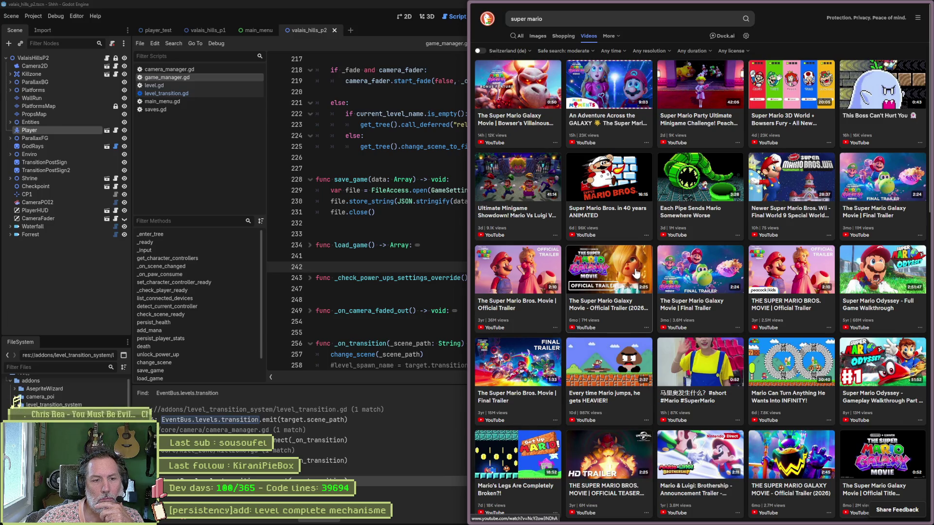
pyautogui.scroll(-5, 636, 273)
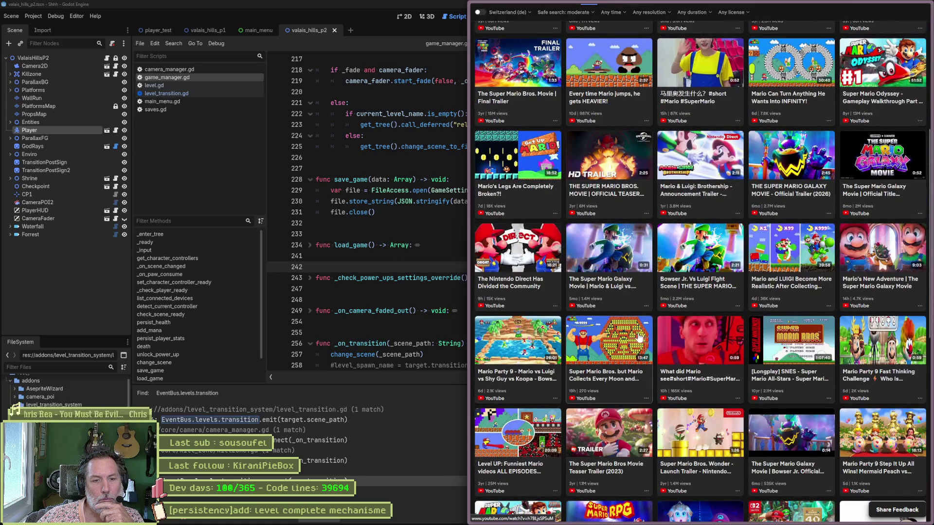
pyautogui.click(792, 353)
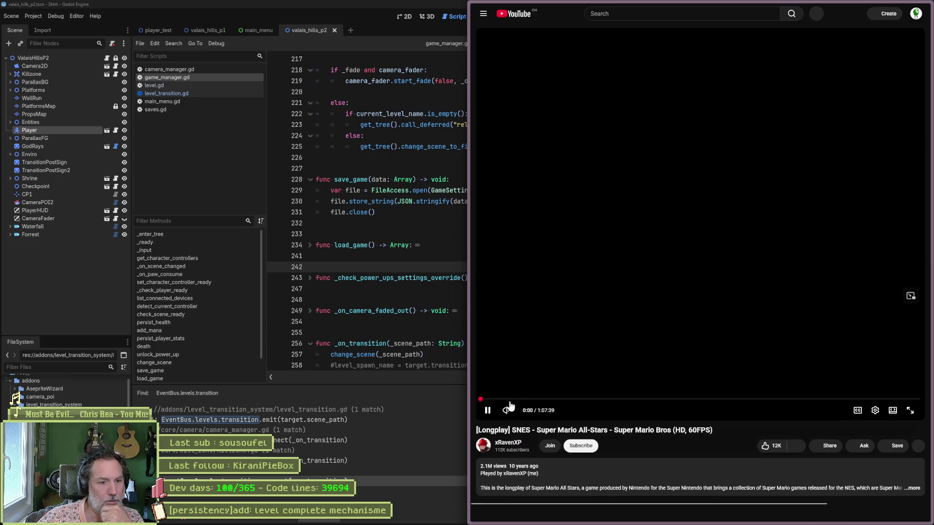
# Watch the Super Mario All-Stars longplay full screen, then return it to the normal window.
pyautogui.click(909, 410)
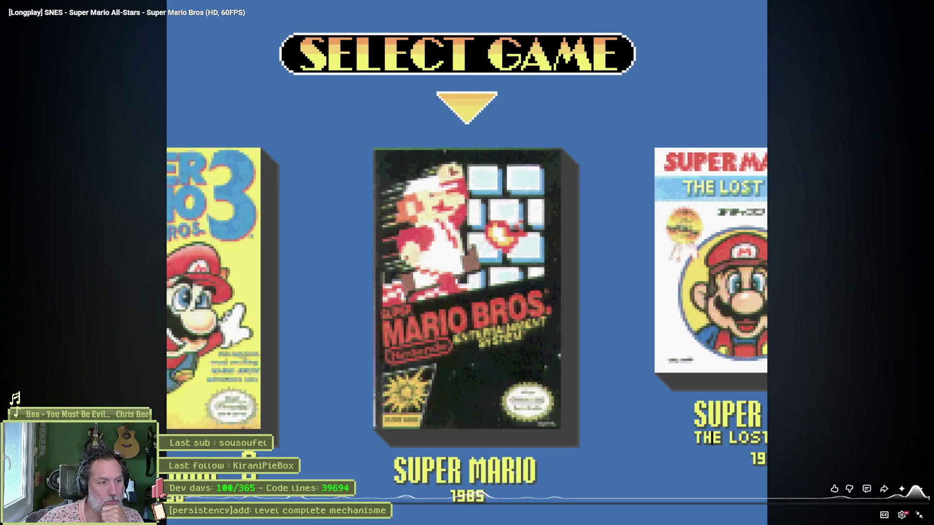
pyautogui.press('Escape')
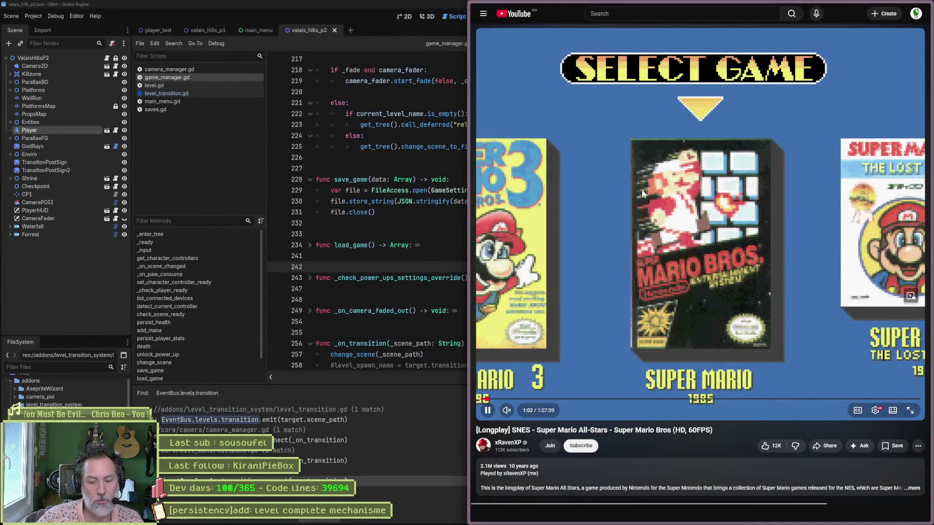
pyautogui.hotkey('ctrl', 'l')
# Search 'super mario wikipedia' and open the Super Mario Wikipedia article.
pyautogui.write('super mario wikipedia')
pyautogui.press('Return')
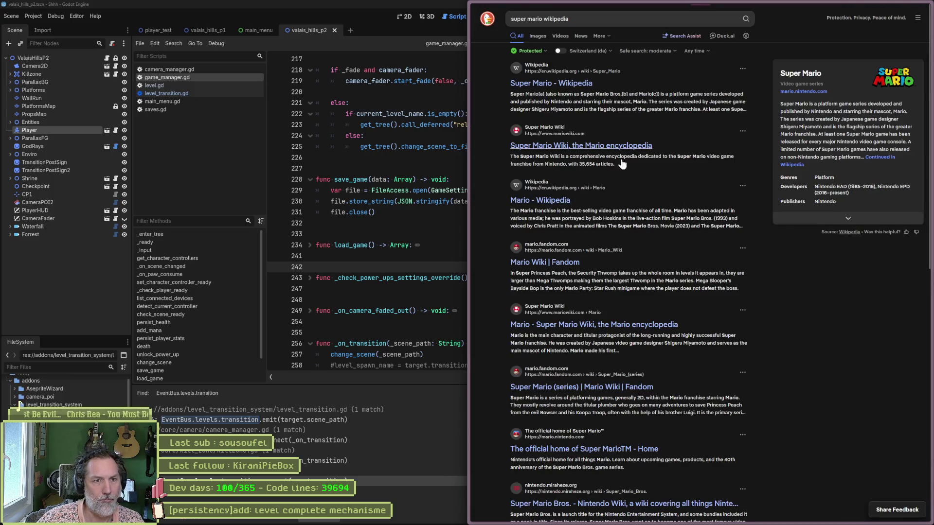
pyautogui.click(544, 83)
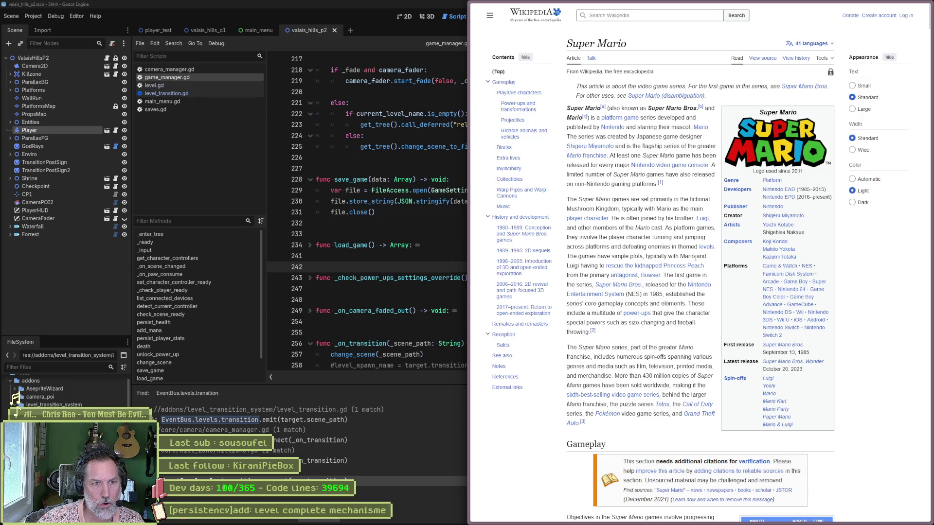
# Jump to the 1980–1989 Super Mario Bros. history section and preview its timeline links.
pyautogui.click(540, 238)
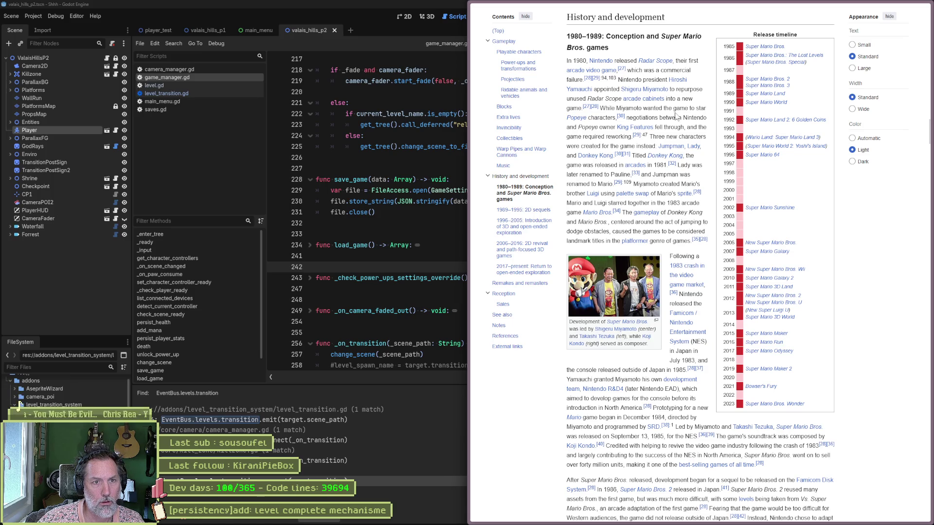
pyautogui.moveTo(766, 53)
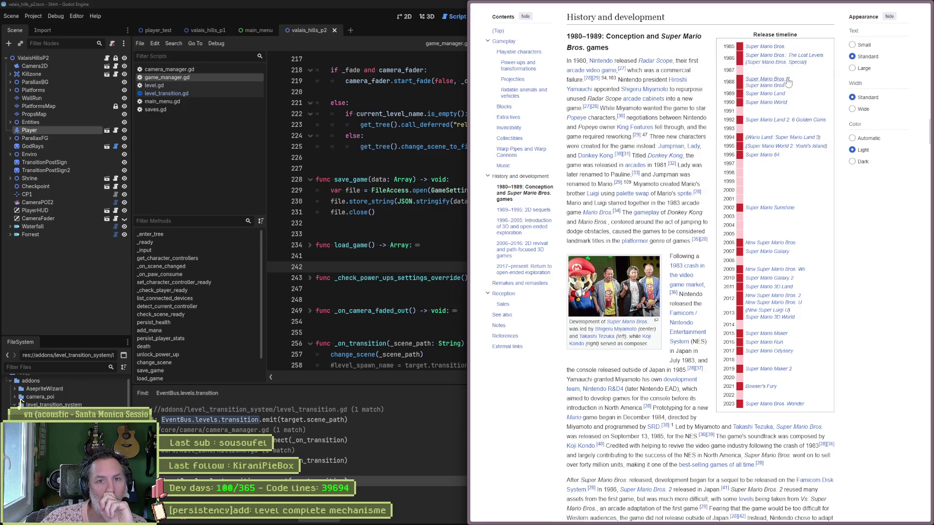
pyautogui.moveTo(788, 81)
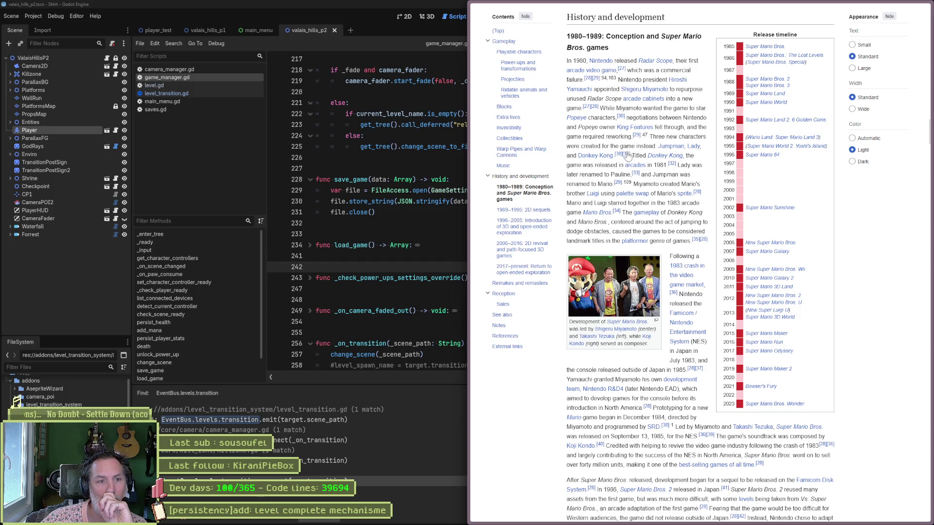
pyautogui.moveTo(601, 159)
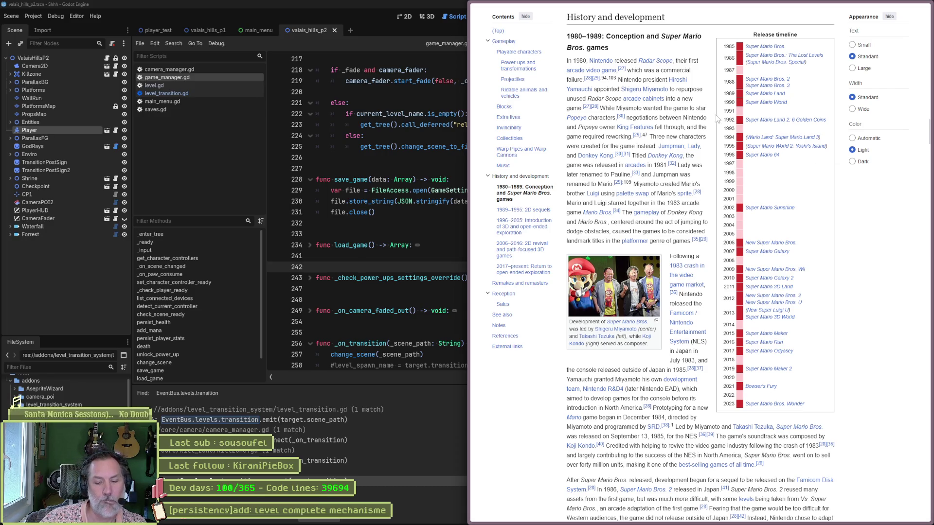
# Search 'super mario world' images and enlarge the Yoshi's House and underwater level screenshots.
pyautogui.hotkey('ctrl', 'l')
pyautogui.write('super mario world')
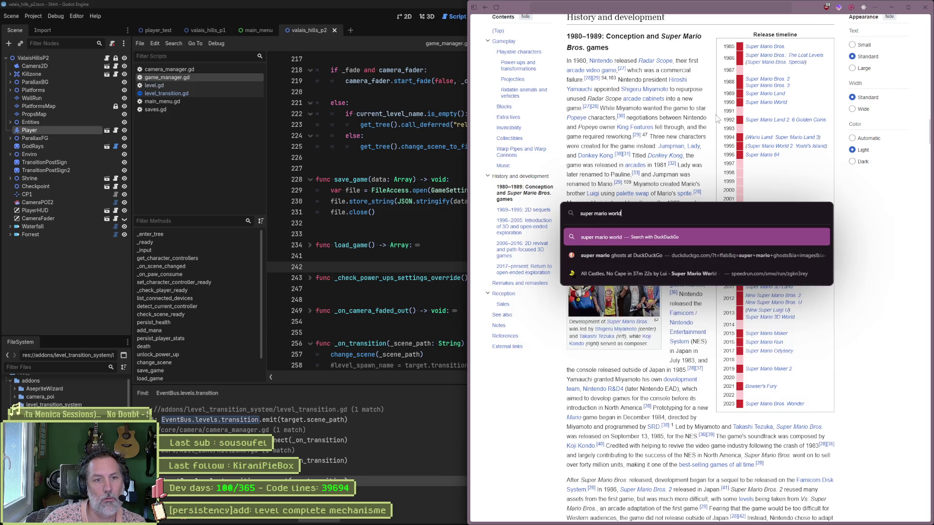
pyautogui.press('Return')
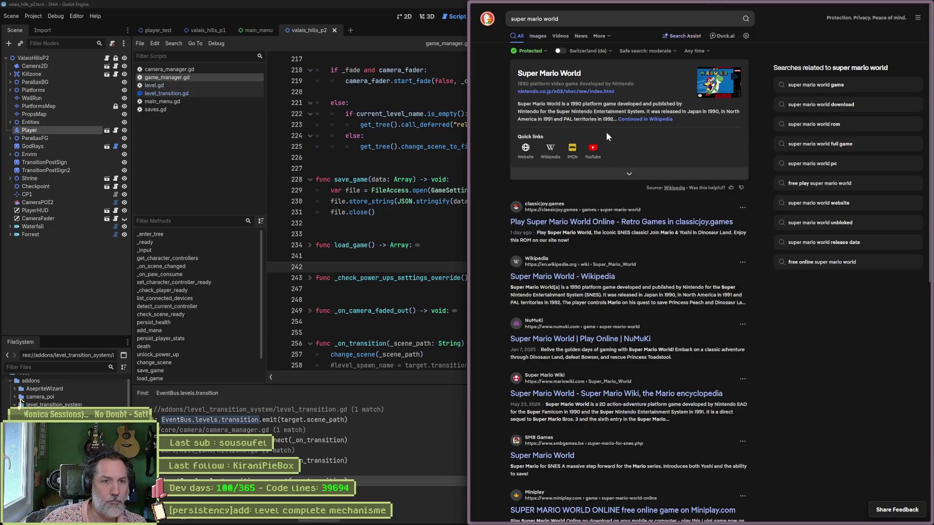
pyautogui.click(537, 36)
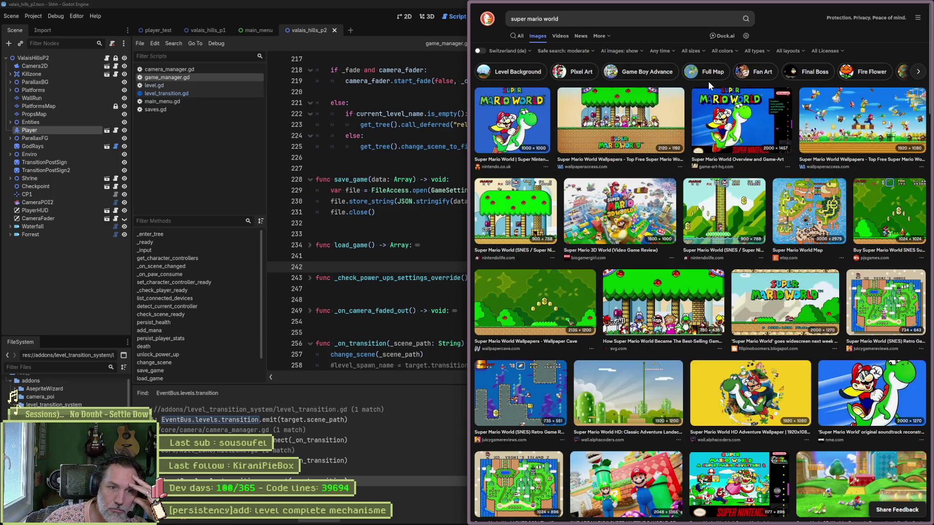
pyautogui.click(885, 299)
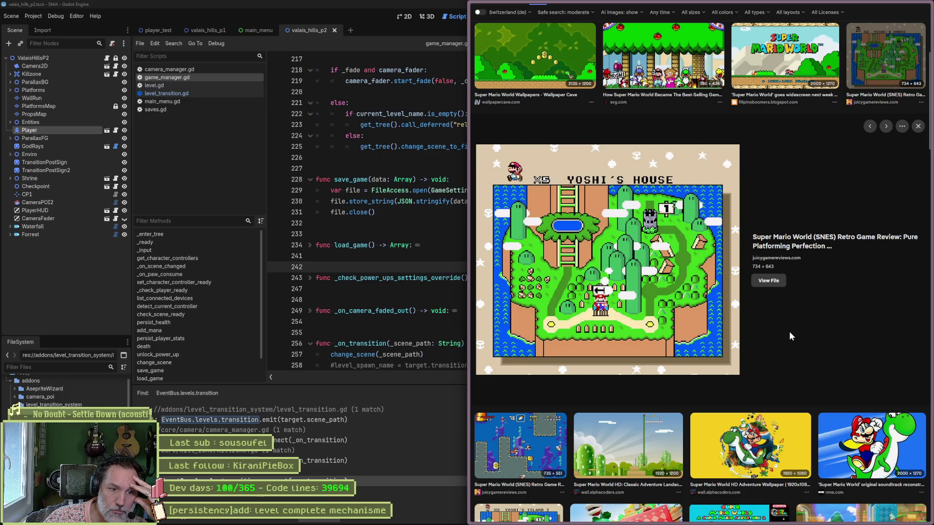
pyautogui.click(543, 432)
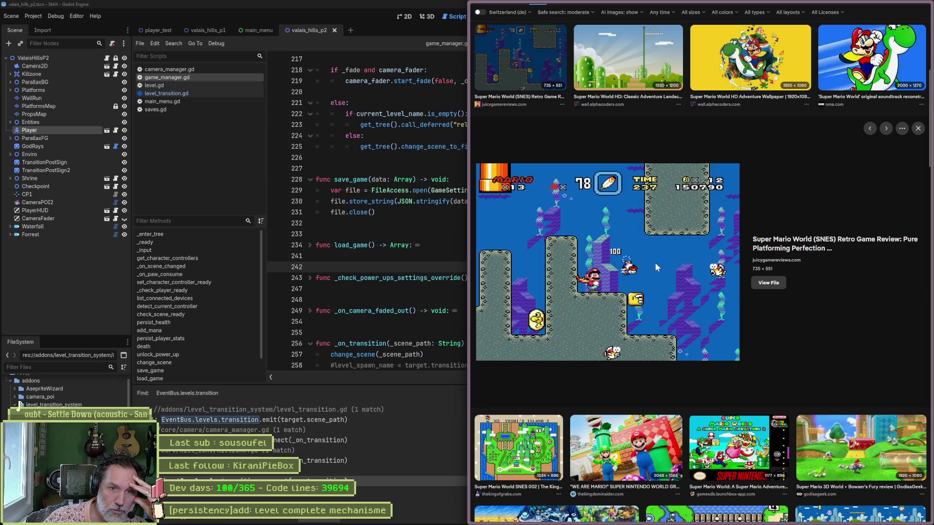
pyautogui.scroll(4, 821, 319)
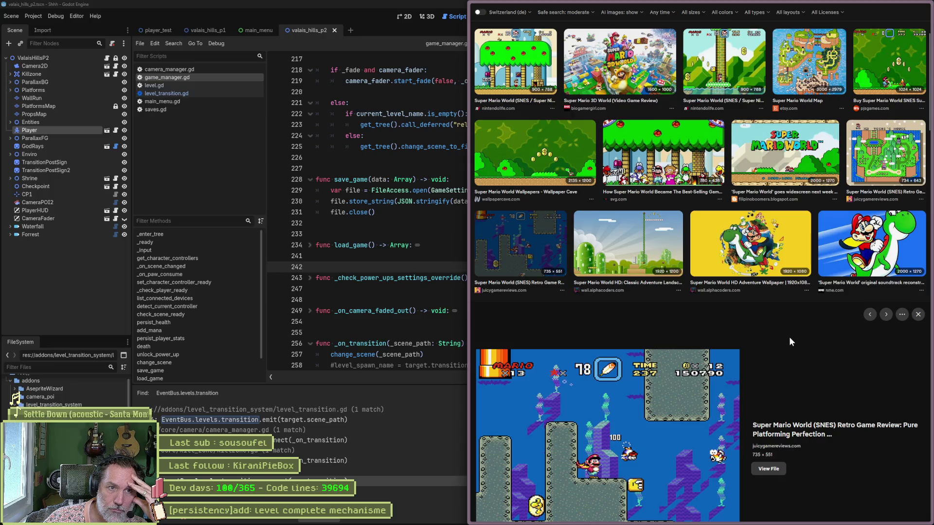
pyautogui.scroll(3, 789, 337)
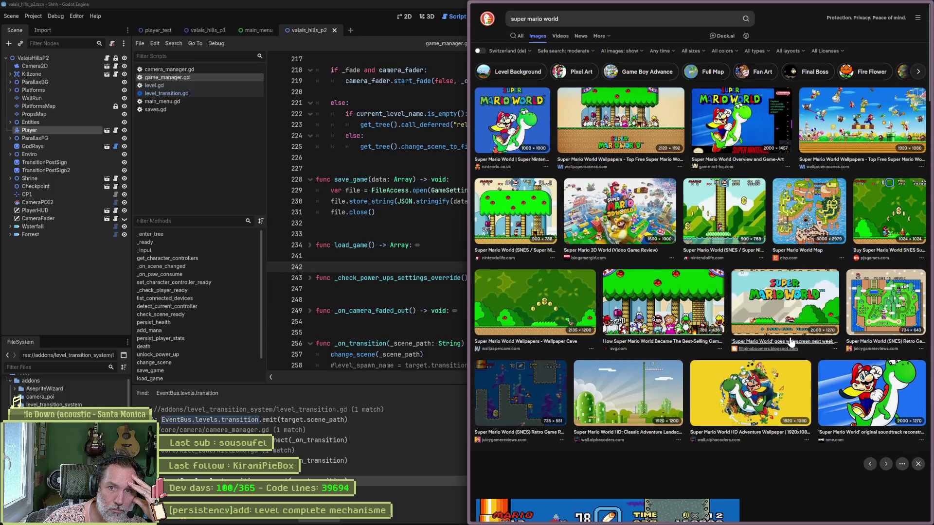
pyautogui.scroll(-10, 783, 338)
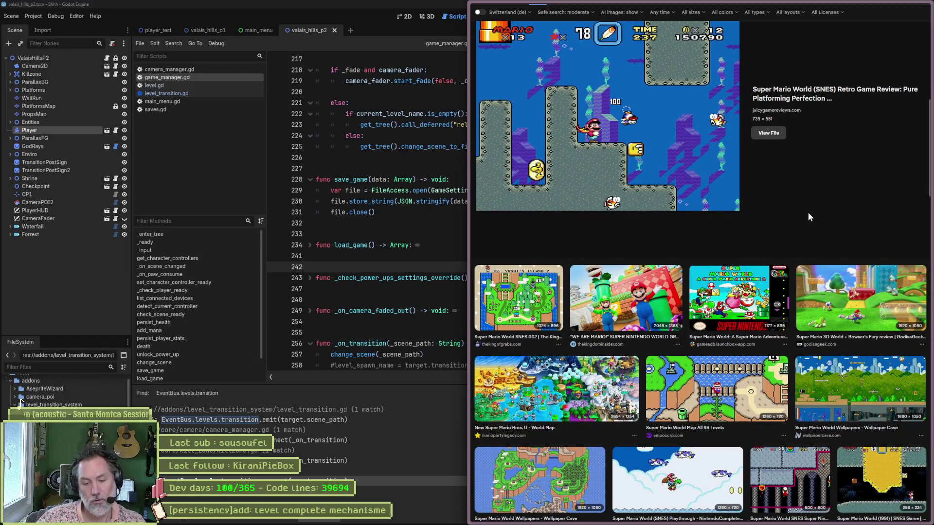
# Ask ChatGPT whether Super Mario World is a metroidvania.
pyautogui.hotkey('ctrl', 't')
pyautogui.write('chat')
pyautogui.press('Return')
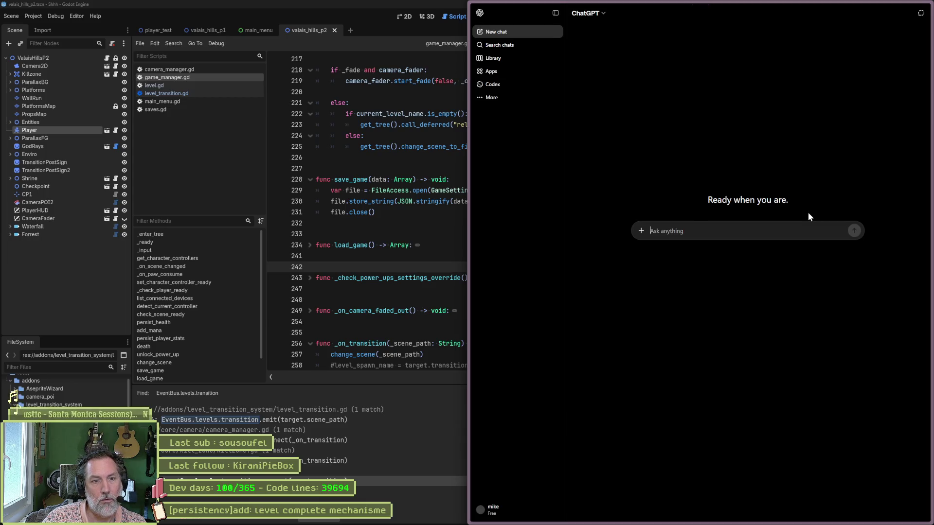
pyautogui.write('ets/ce que super mario world est un metroidvania')
pyautogui.press('Return')
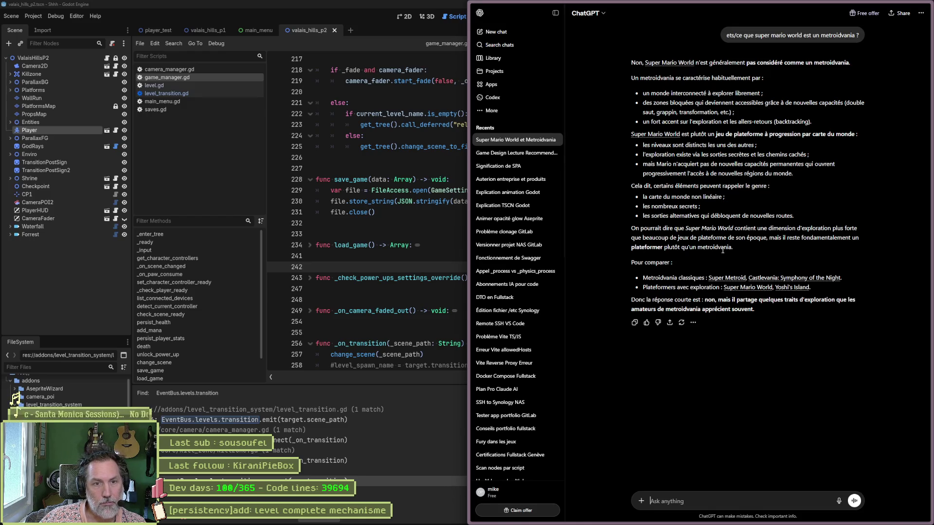
# Review the reply, close the browser, and switch to the Asana project board.
pyautogui.moveTo(684, 193)
pyautogui.mouseDown()
pyautogui.moveTo(700, 217)
pyautogui.moveTo(729, 173)
pyautogui.mouseUp()
pyautogui.click(777, 216)
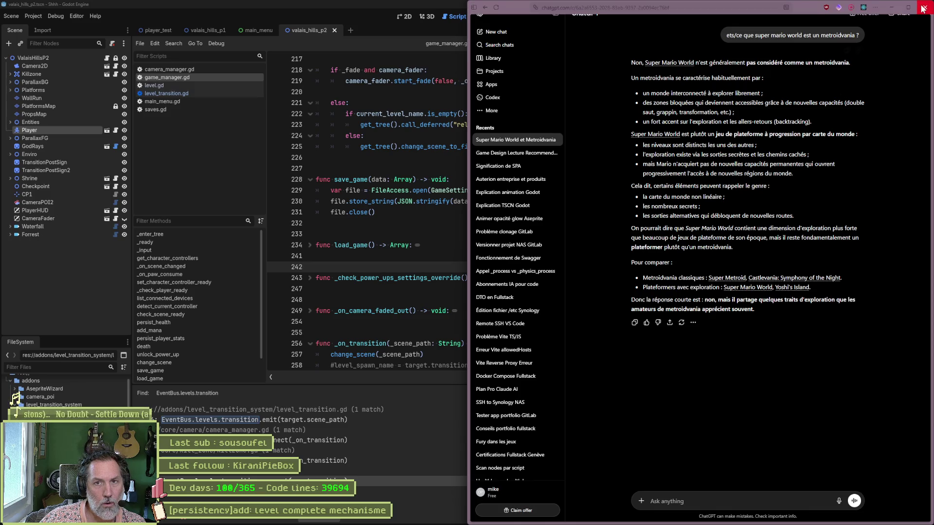
pyautogui.click(925, 9)
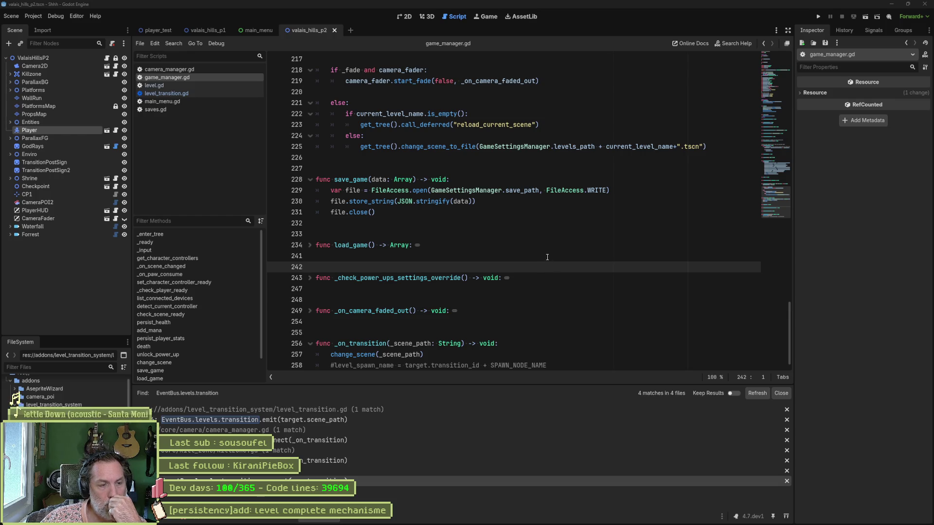
pyautogui.click(493, 517)
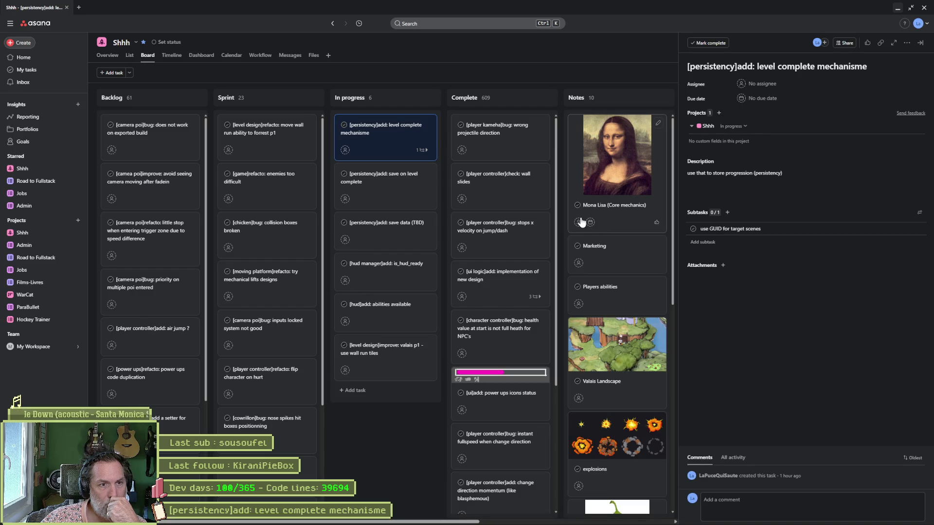
# Open the Mona Lisa (Core mechanics) note and review its Hollow Knight, Elden Ring and Blasphemous references.
pyautogui.click(620, 207)
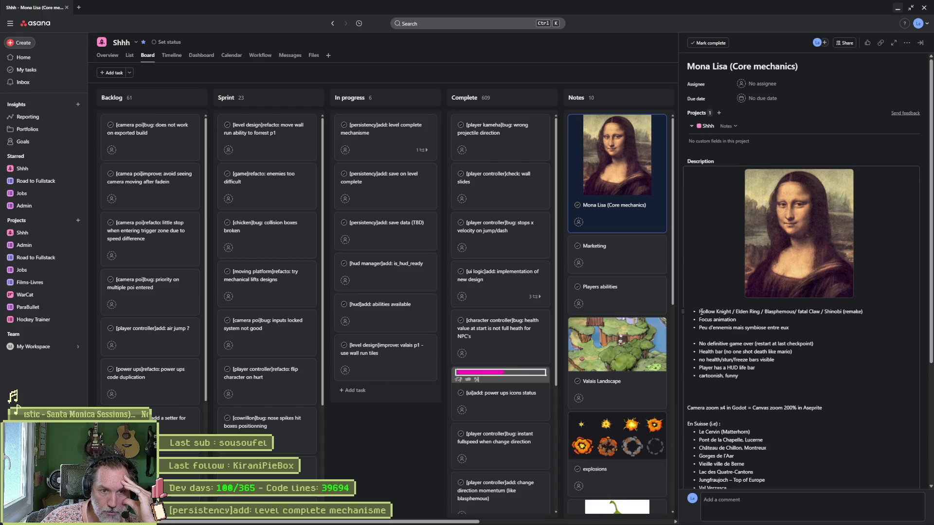
pyautogui.moveTo(699, 311); pyautogui.dragTo(798, 314)
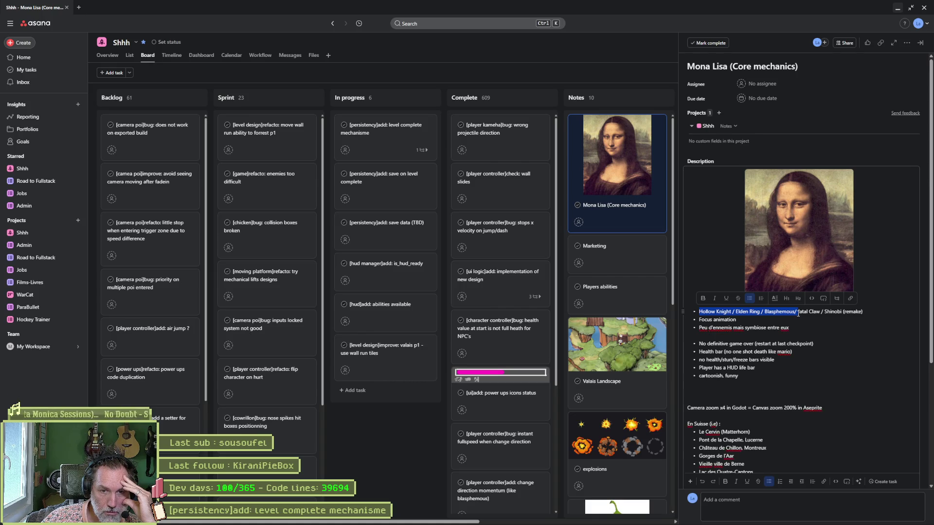
pyautogui.moveTo(798, 314); pyautogui.dragTo(866, 313)
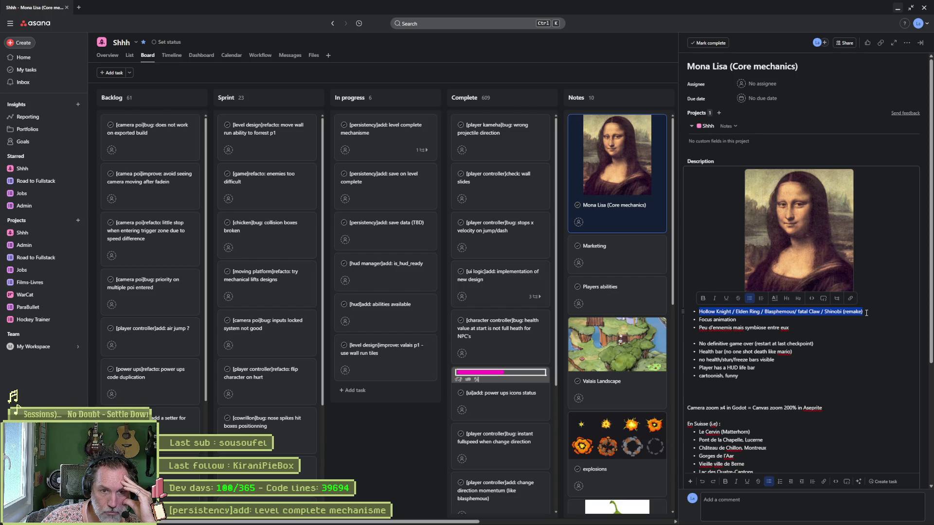
pyautogui.click(833, 312)
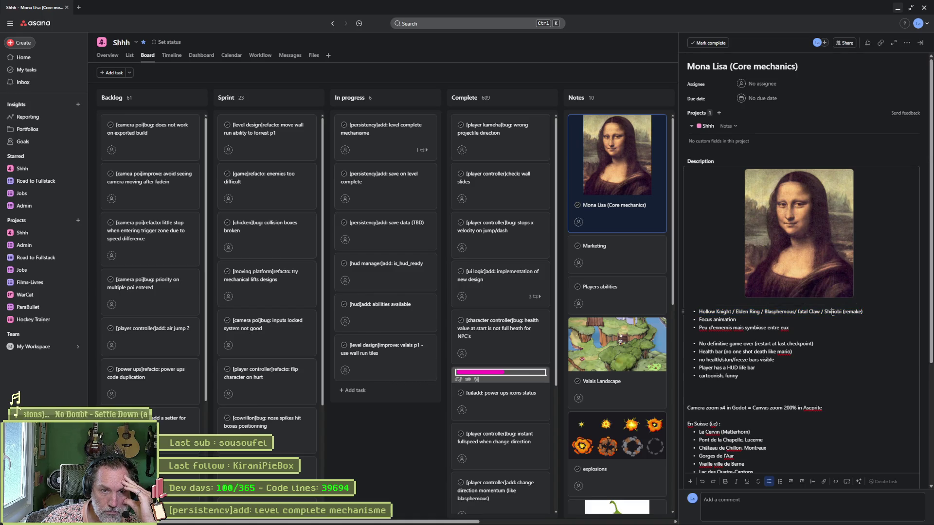